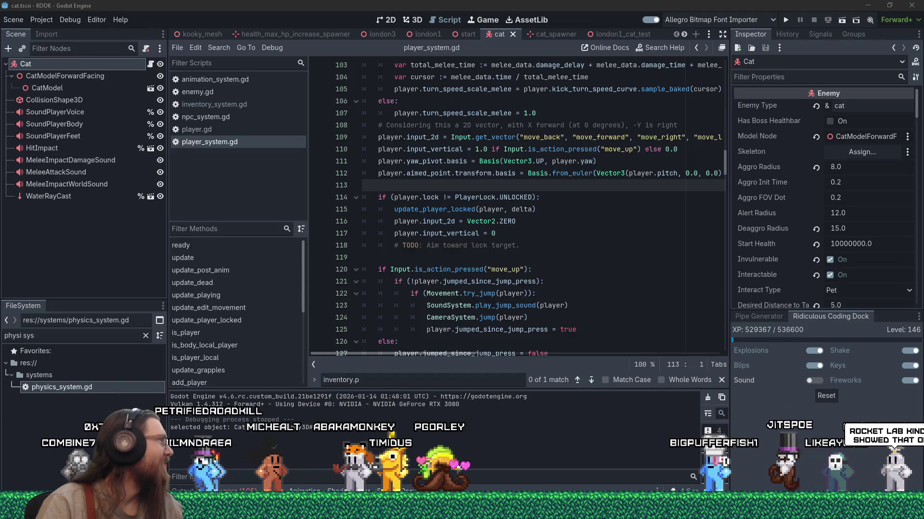
# Close the enlarged KOOK cover art in the chat and move the chat window aside
pyautogui.hotkey('alt', 'Tab')
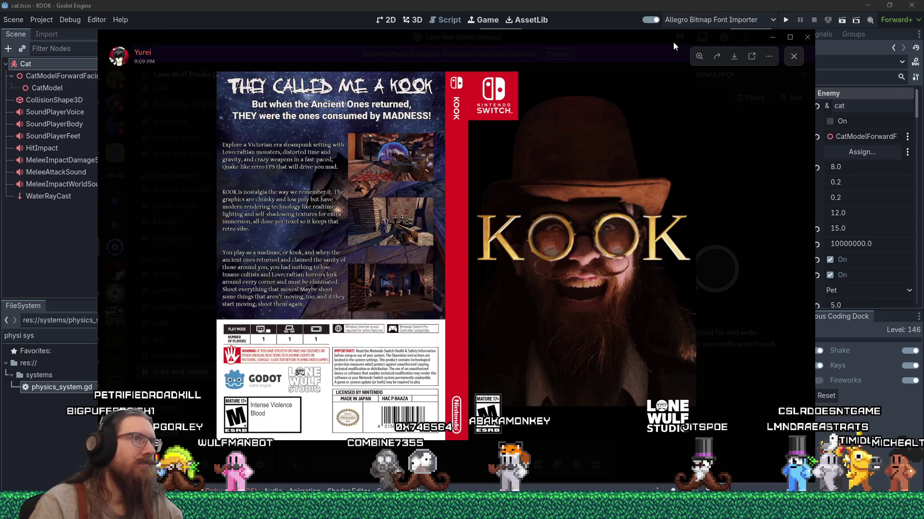
pyautogui.click(622, 59)
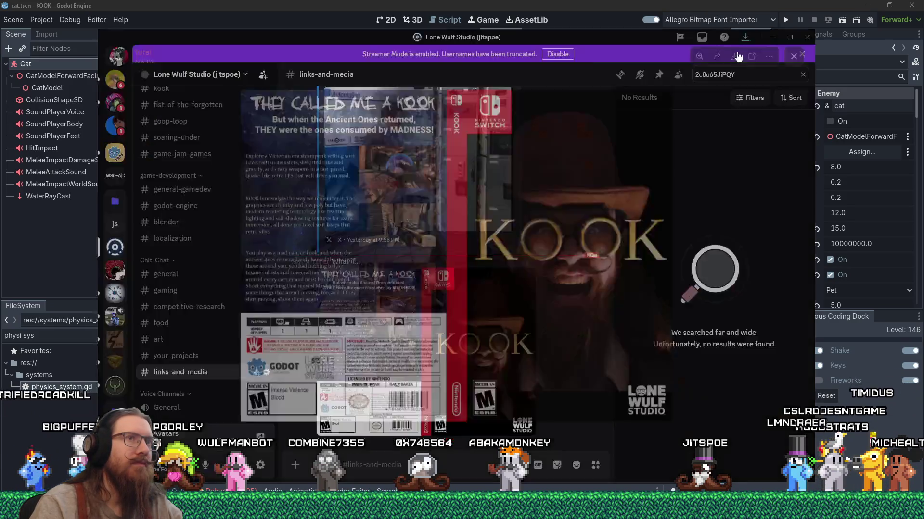
pyautogui.moveTo(655, 38); pyautogui.dragTo(0, 30)
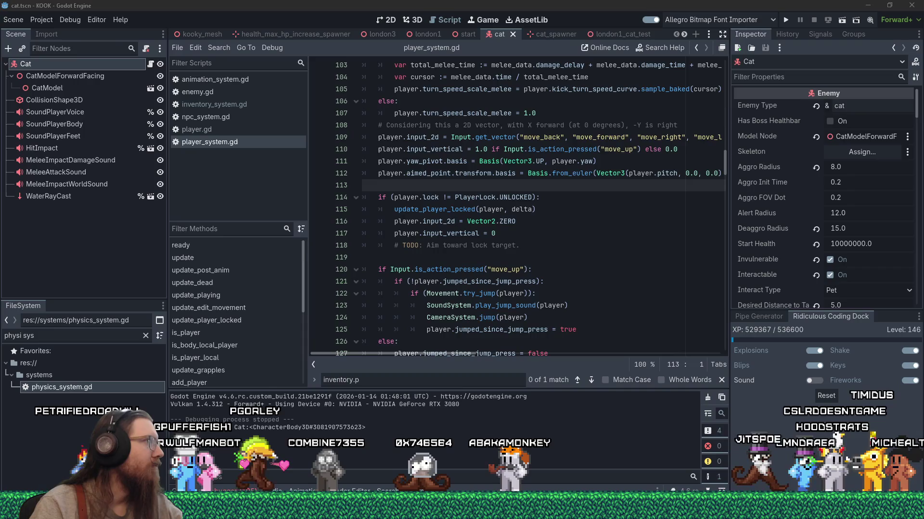
# Launch Sourcetree from the Start menu and position its window over the Godot editor
pyautogui.hotkey('alt', 'Tab')
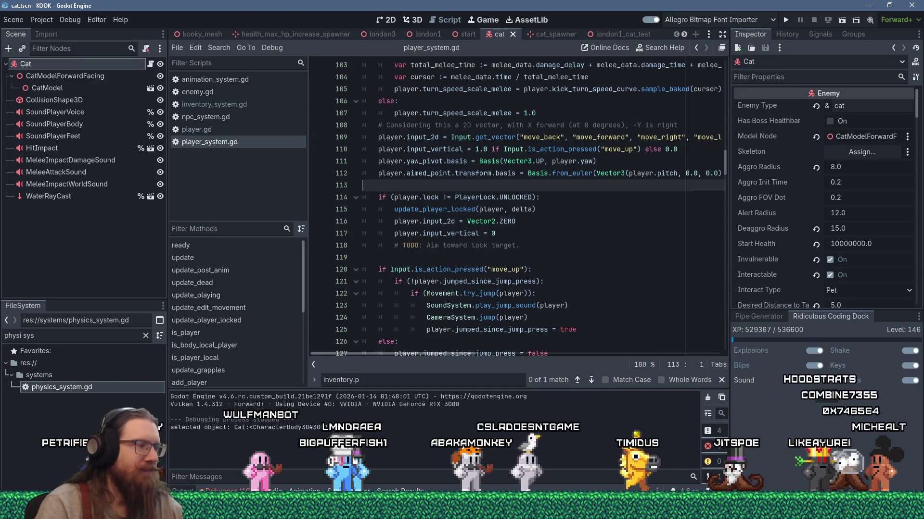
pyautogui.click(185, 253)
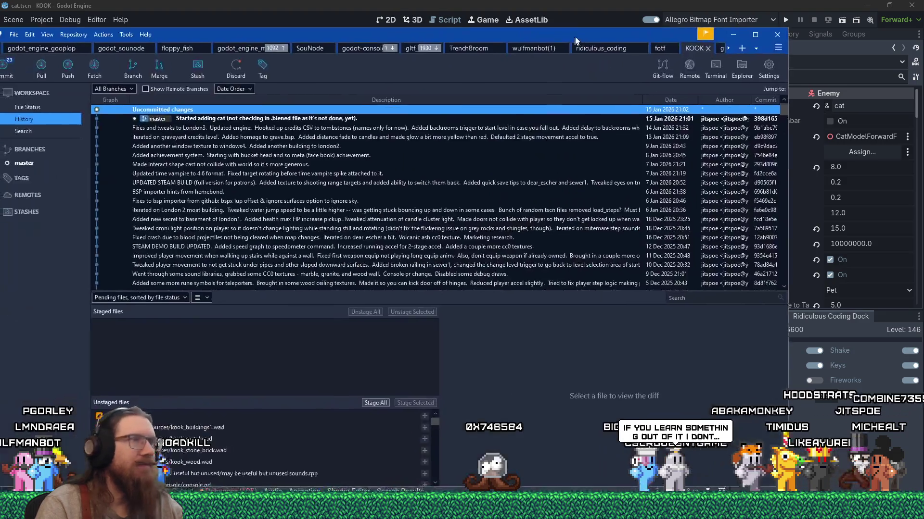
pyautogui.moveTo(575, 37)
pyautogui.mouseDown()
pyautogui.moveTo(689, 8)
pyautogui.moveTo(632, 28)
pyautogui.mouseUp()
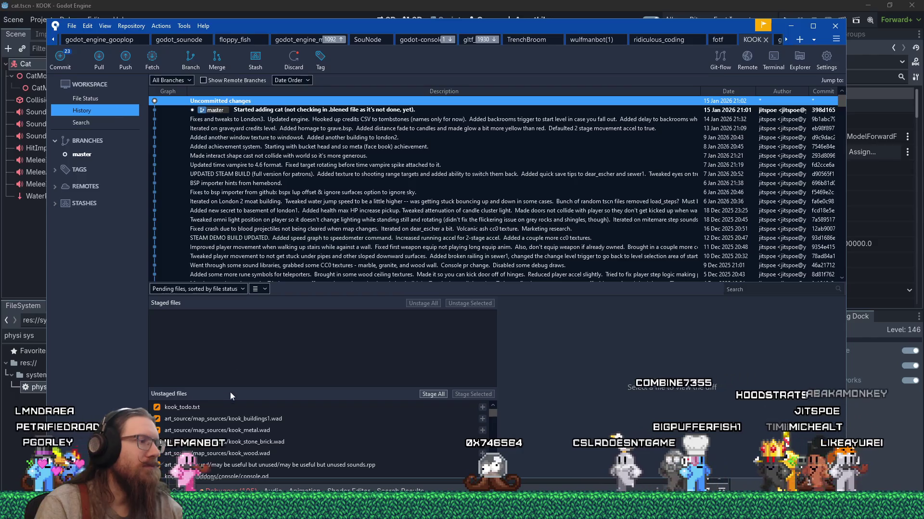
# Review the kook_todo.txt diff in File Status, then bring its Notepad window forward
pyautogui.click(102, 99)
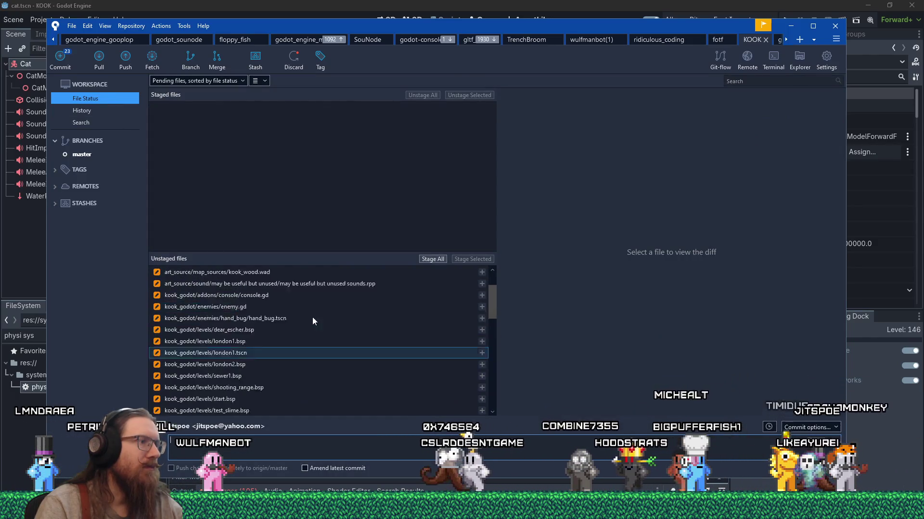
pyautogui.click(300, 273)
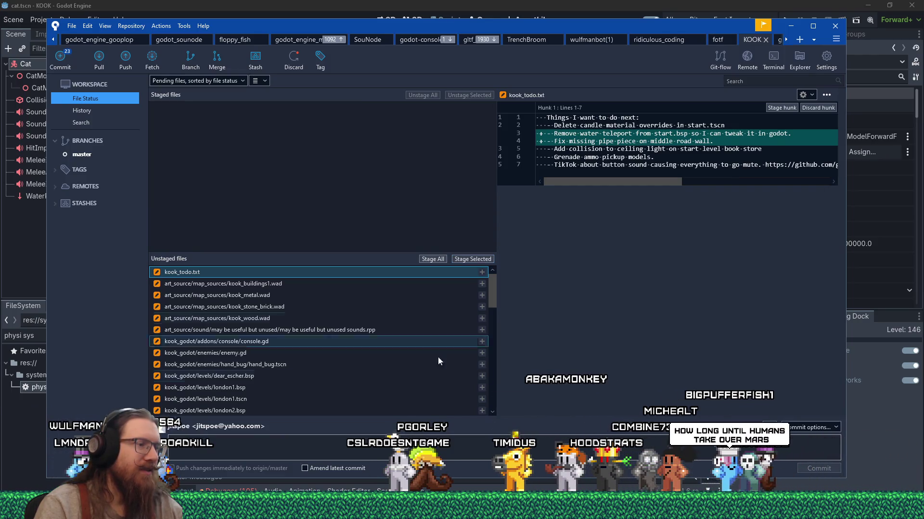
pyautogui.click(462, 510)
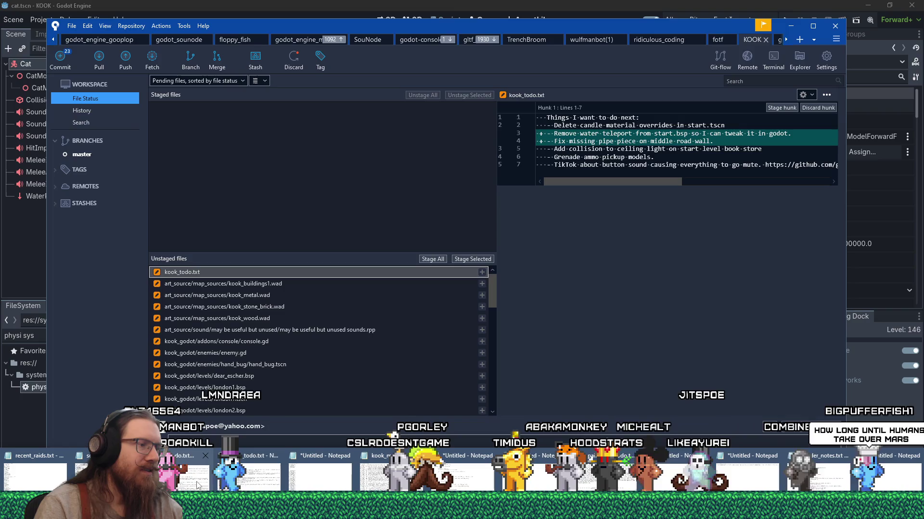
pyautogui.click(246, 473)
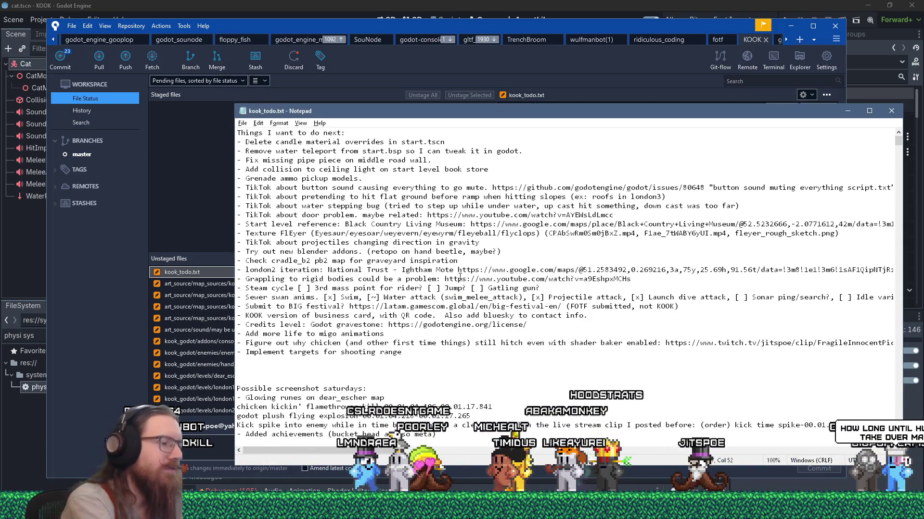
# Change the Collecting reference and inspiration estimate to 6.5 days
pyautogui.hotkey('ctrl', 'f')
pyautogui.write('reference')
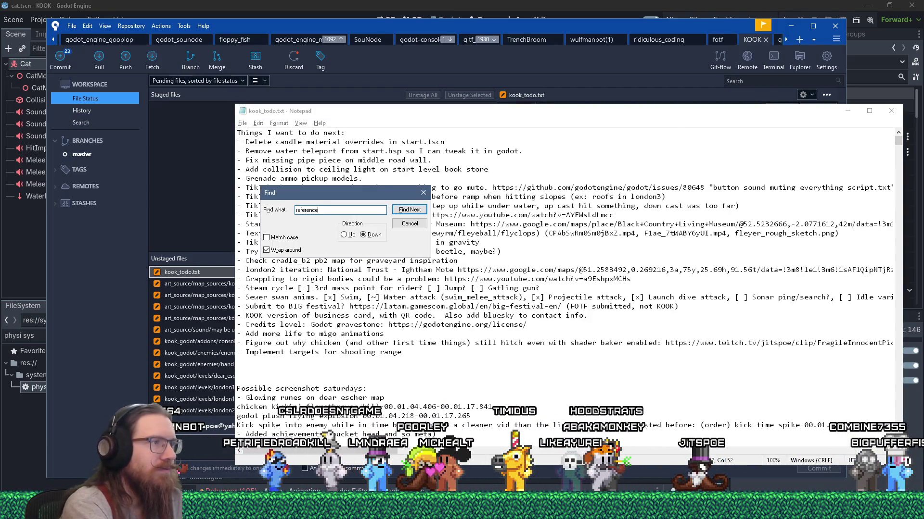
pyautogui.press('Return')
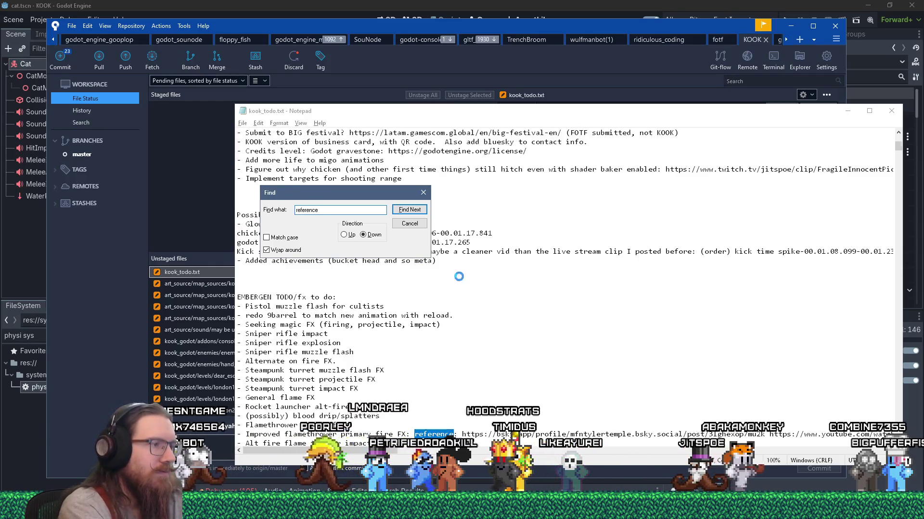
pyautogui.press('Return')
pyautogui.press('Escape')
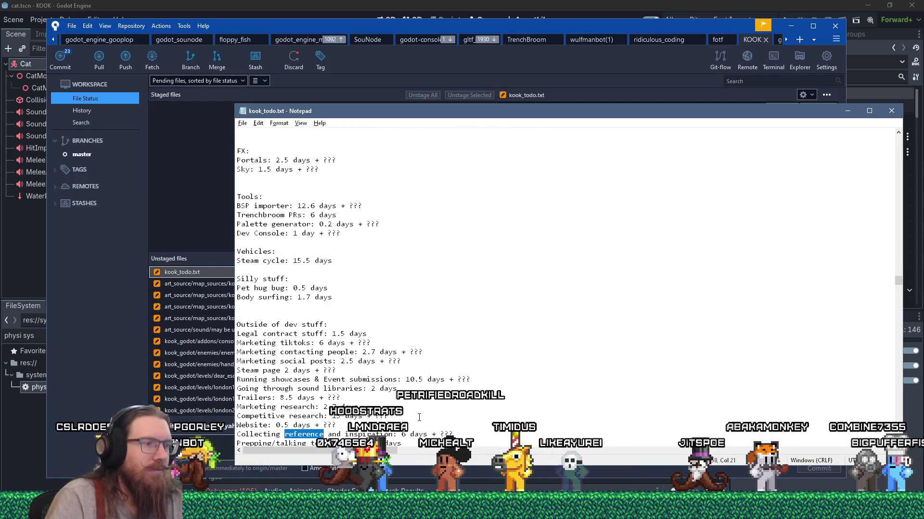
pyautogui.write('.5')
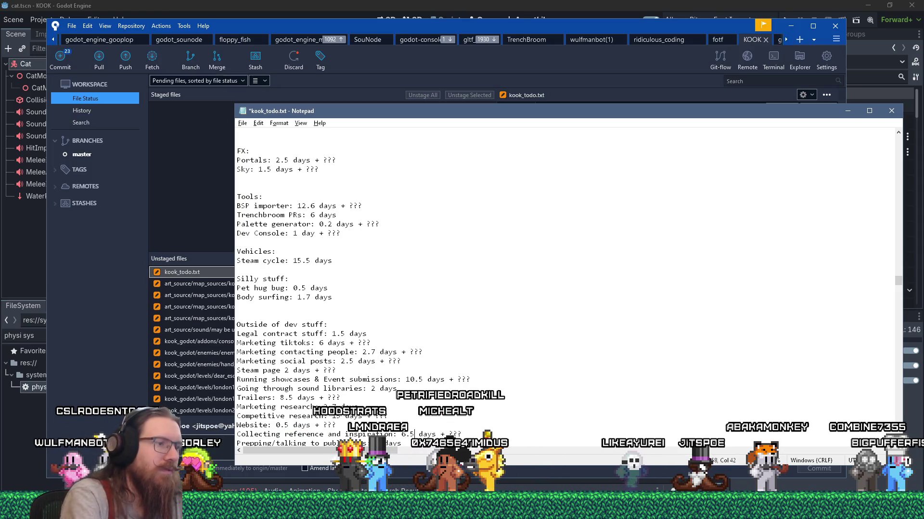
# Stage kook_todo.txt and the unused sounds.rpp file in Sourcetree
pyautogui.hotkey('alt', 'Tab')
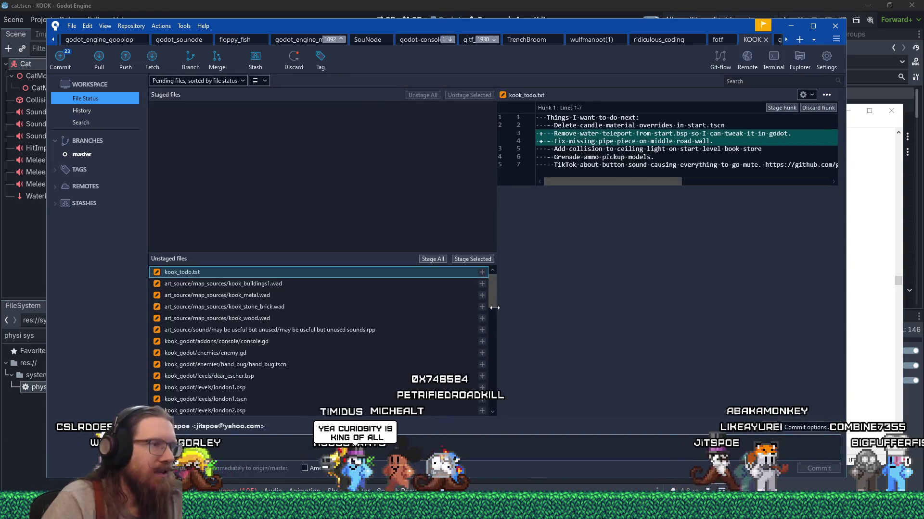
pyautogui.click(476, 260)
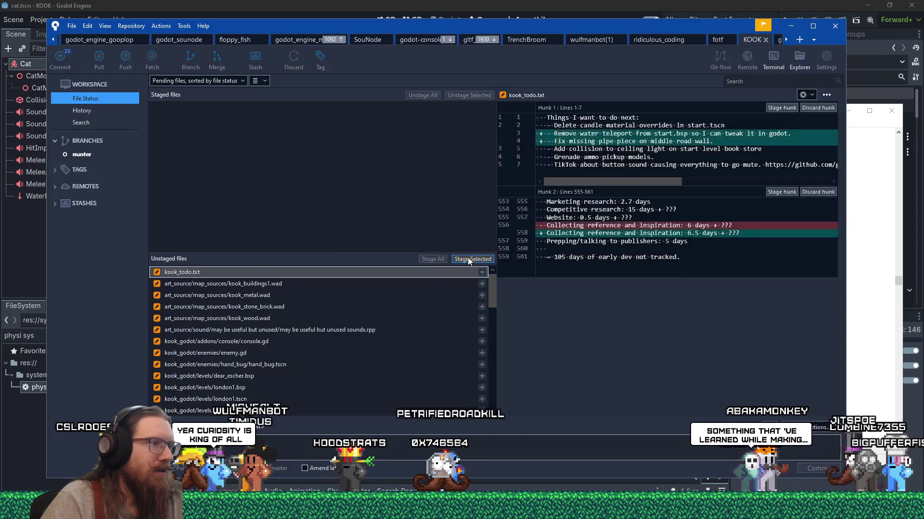
pyautogui.click(347, 321)
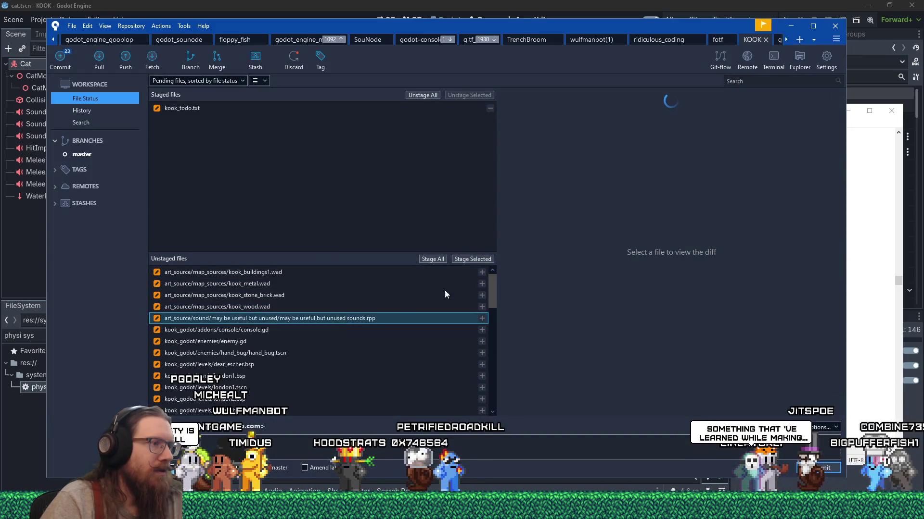
pyautogui.click(475, 260)
# Change the Cat NPC estimate to 1.5 days and save kook_todo.txt
pyautogui.hotkey('alt', 'Tab')
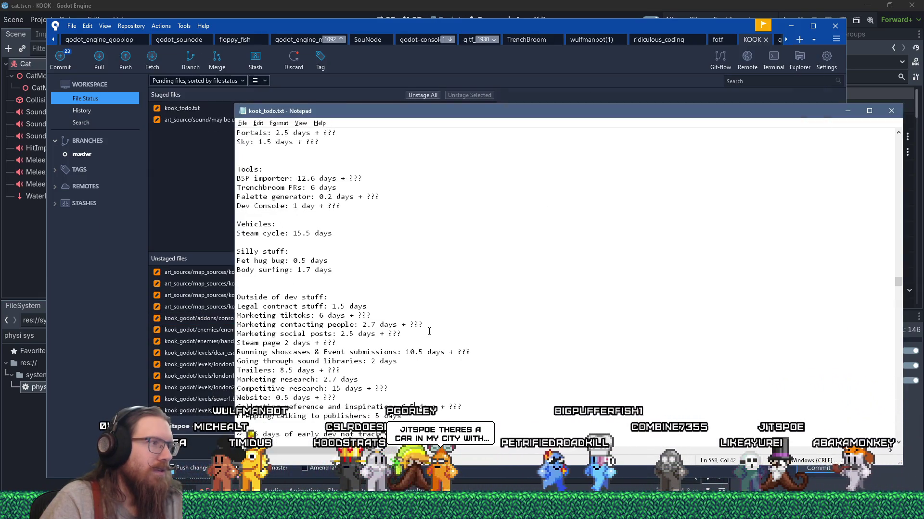
pyautogui.scroll(20, 429, 332)
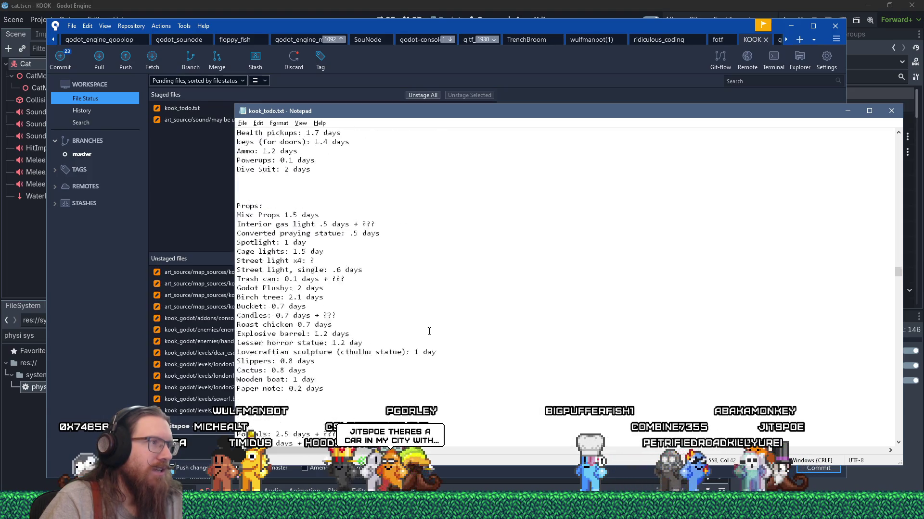
pyautogui.scroll(10, 429, 331)
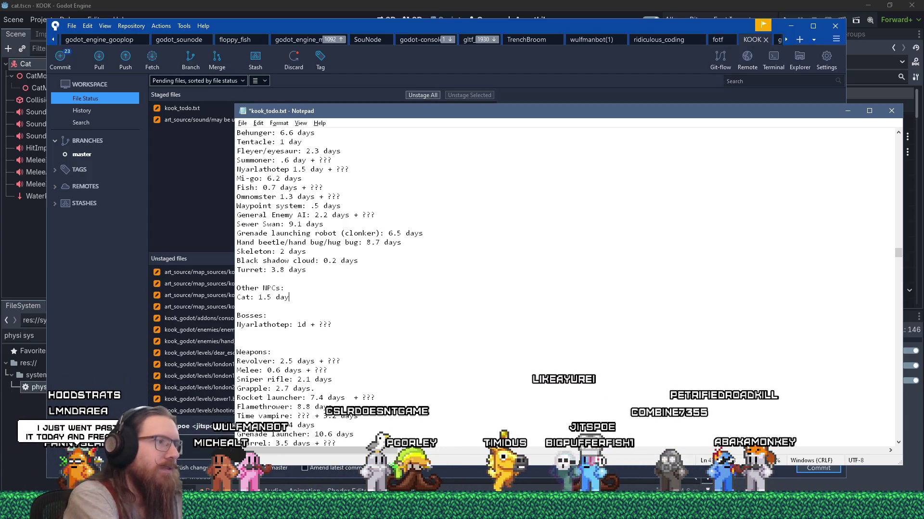
pyautogui.write('s')
pyautogui.hotkey('ctrl', 's')
pyautogui.hotkey('alt', 'Tab')
# Stage the re-edited kook_todo.txt and addons/console/console.gd
pyautogui.click(288, 272)
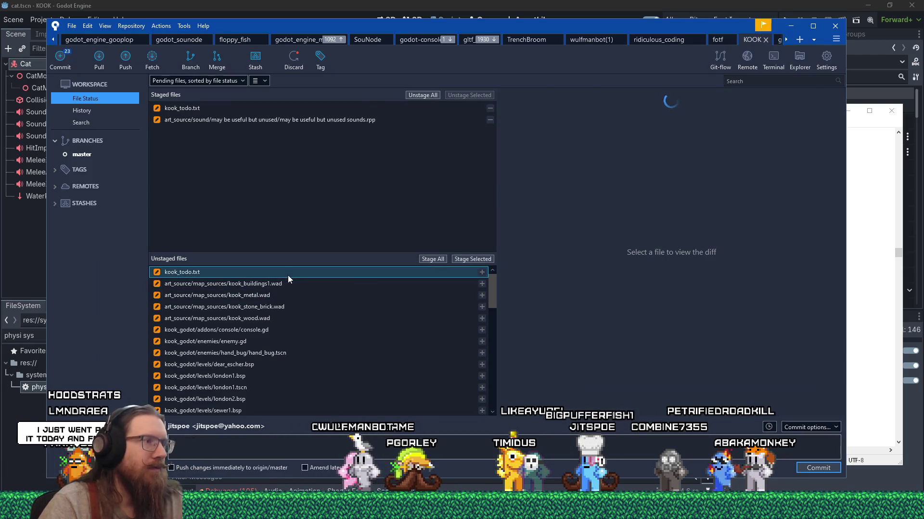
pyautogui.click(472, 259)
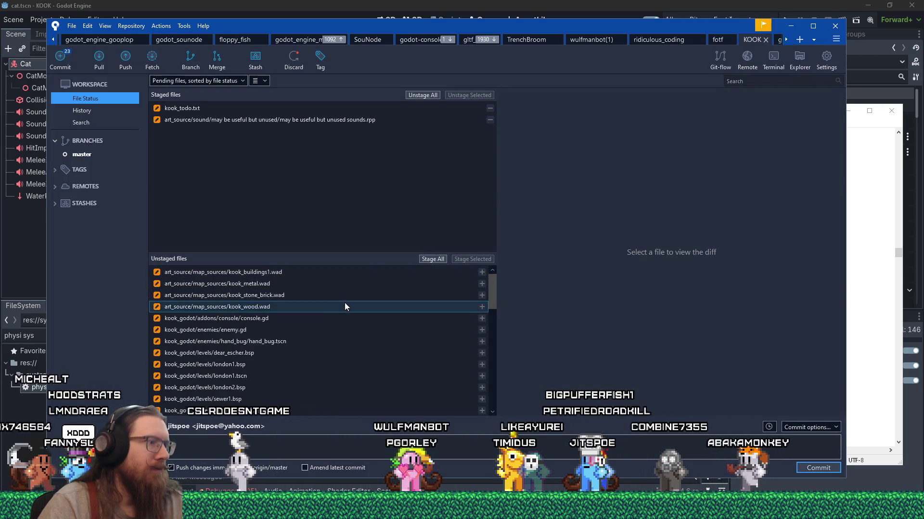
pyautogui.click(345, 318)
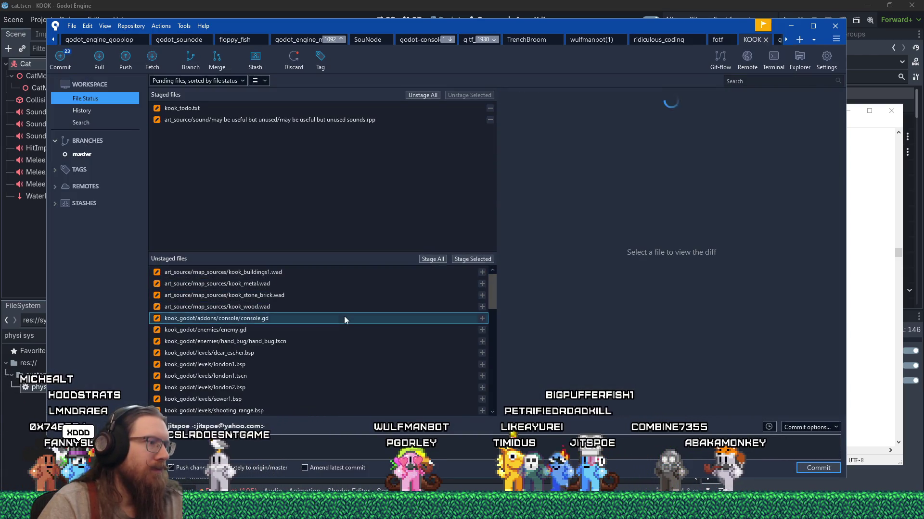
pyautogui.click(478, 263)
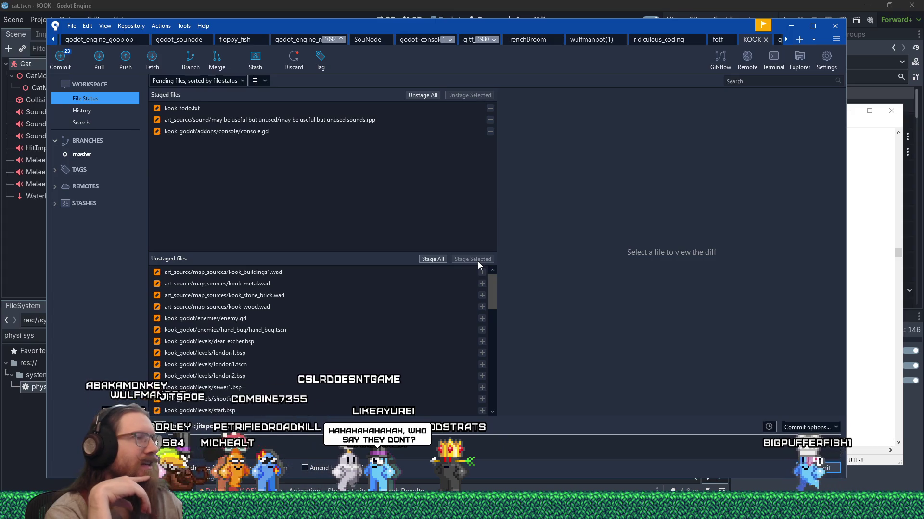
pyautogui.hotkey('alt', 'Tab')
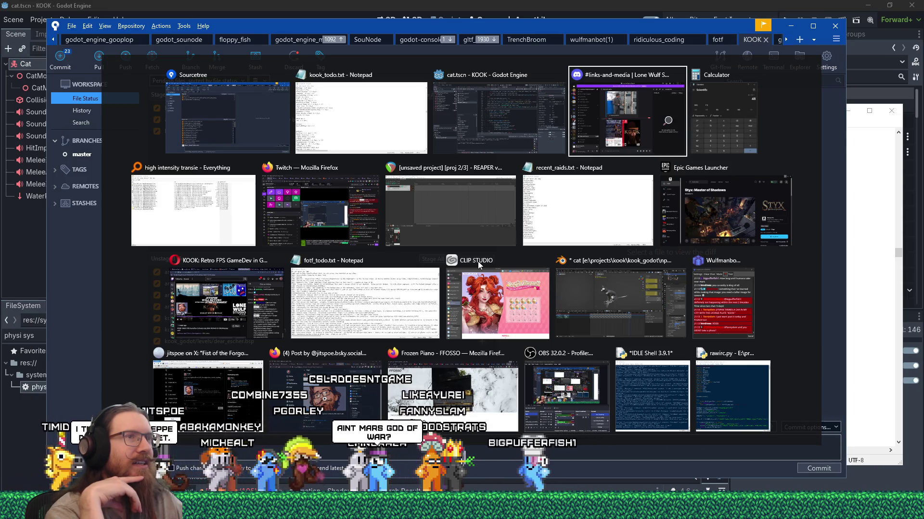
# Stage the enemy.gd changes and display the hand_bug.tscn diff
pyautogui.press('Escape')
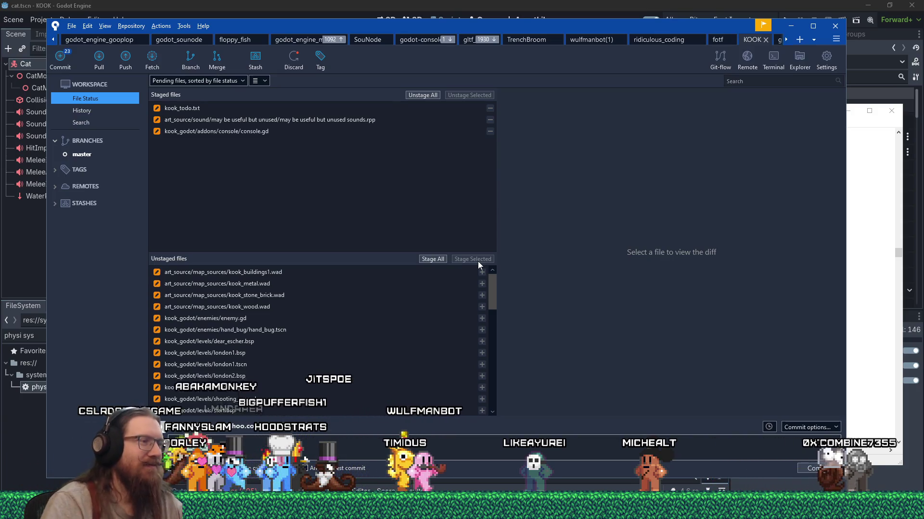
pyautogui.click(288, 318)
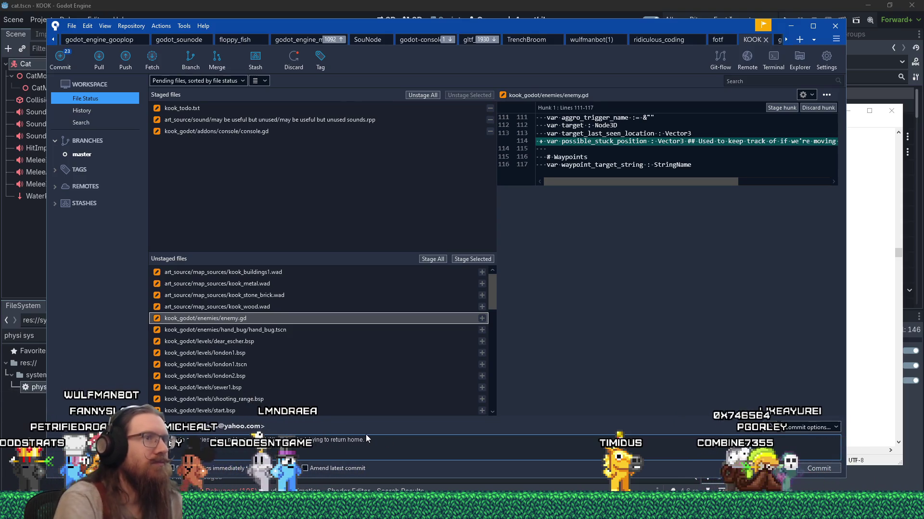
pyautogui.click(474, 259)
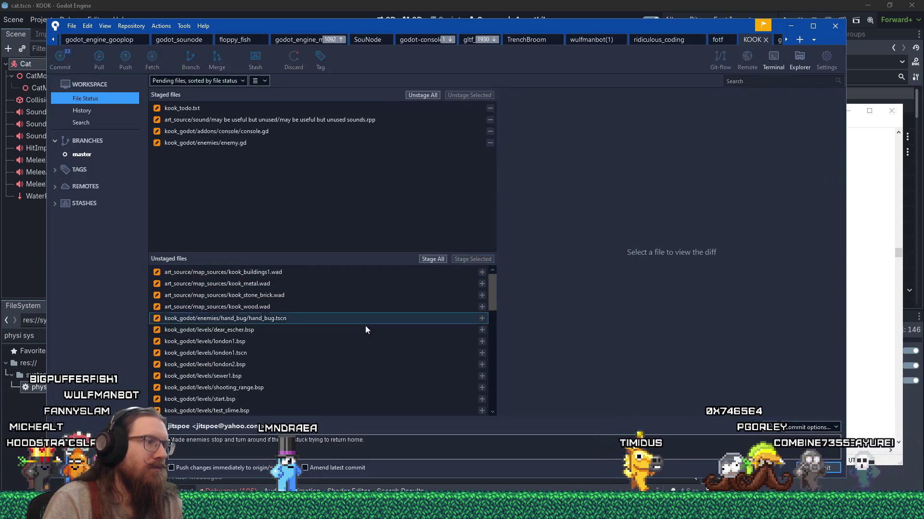
pyautogui.click(358, 319)
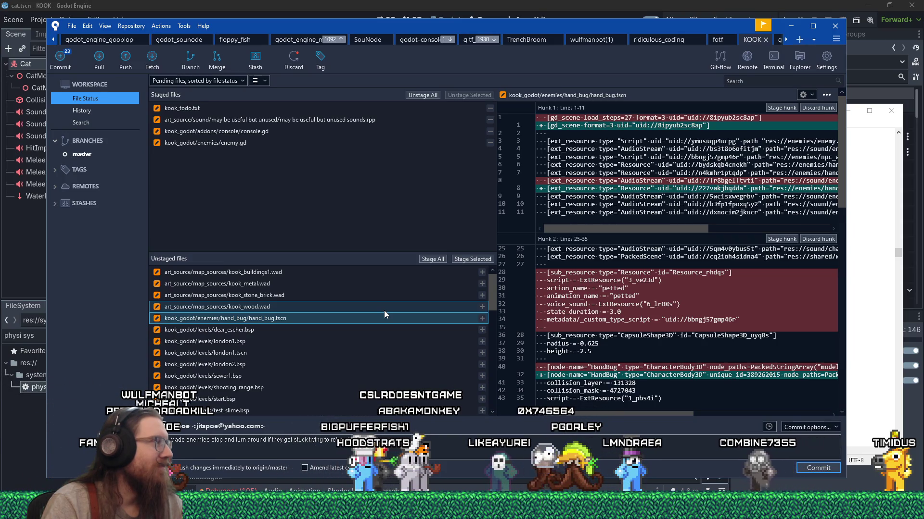
pyautogui.moveTo(876, 487)
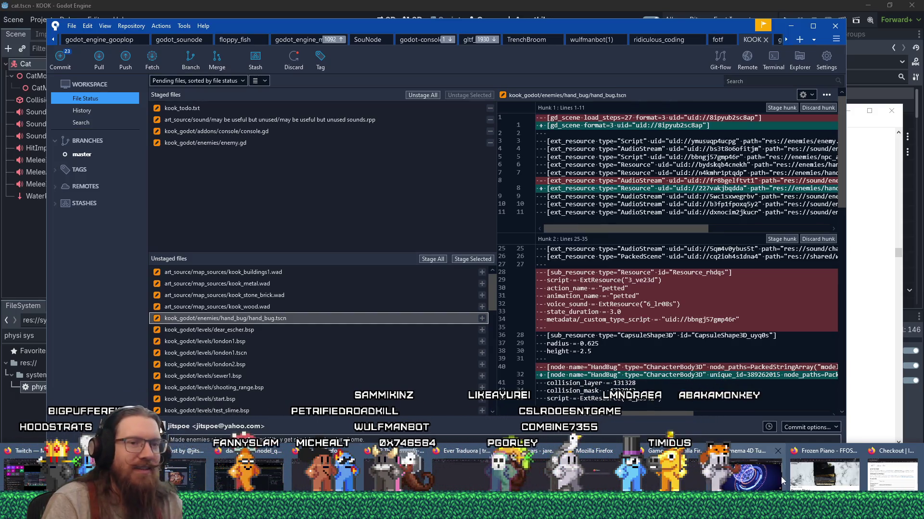
# Load the KOOK website in a new Firefox tab and open its Press Kit page
pyautogui.click(848, 485)
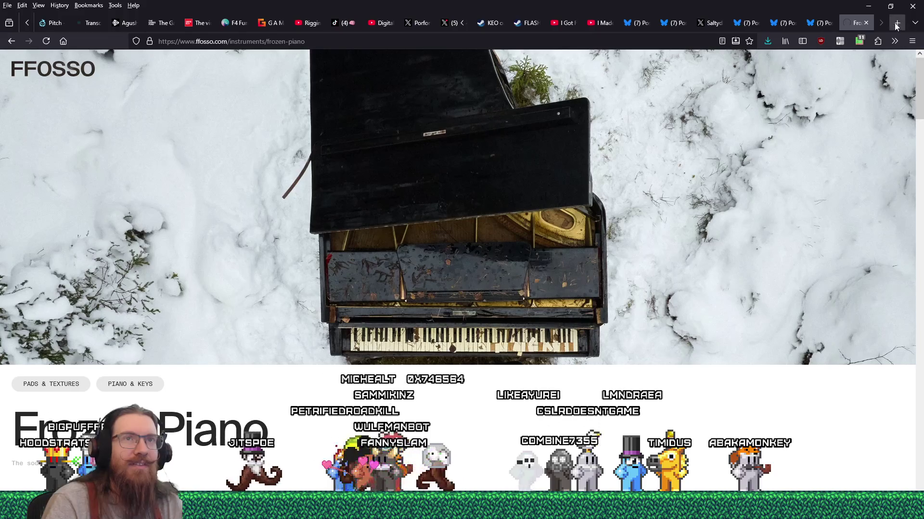
pyautogui.hotkey('ctrl', 't')
pyautogui.write('kook')
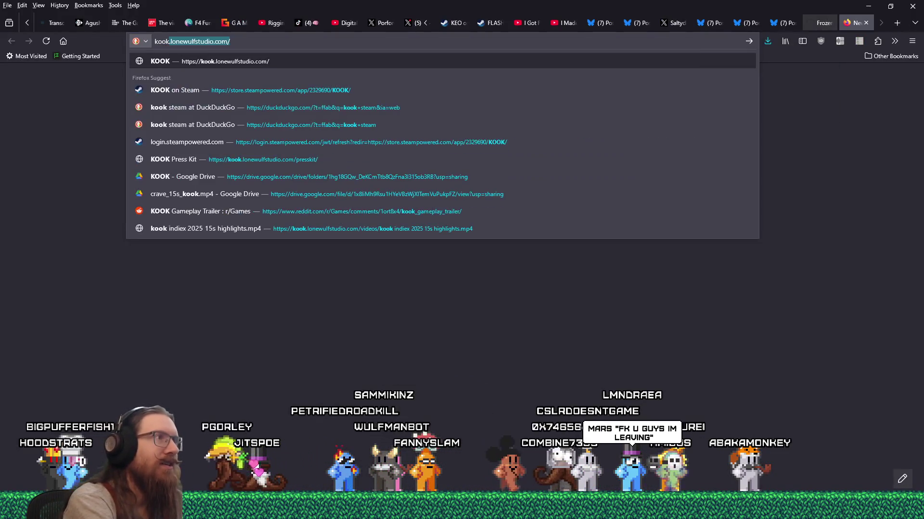
pyautogui.press('Return')
pyautogui.scroll(-5, 472, 315)
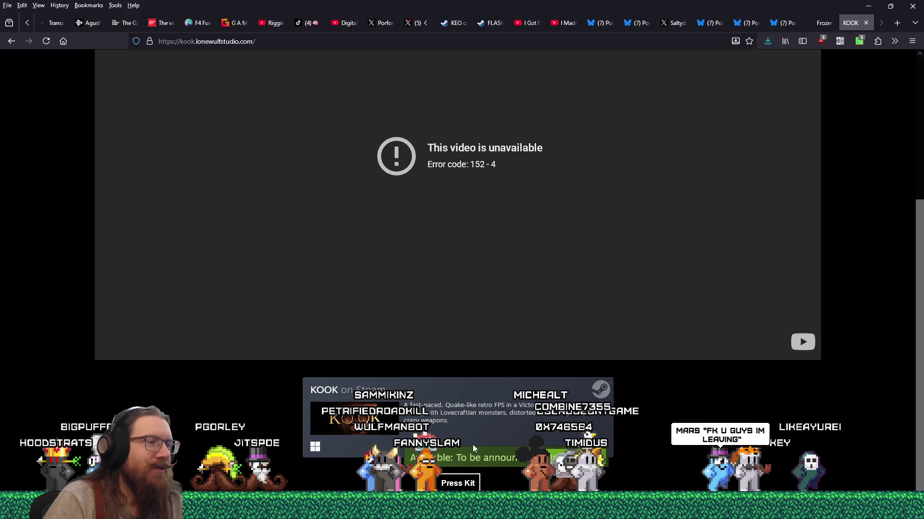
pyautogui.click(457, 483)
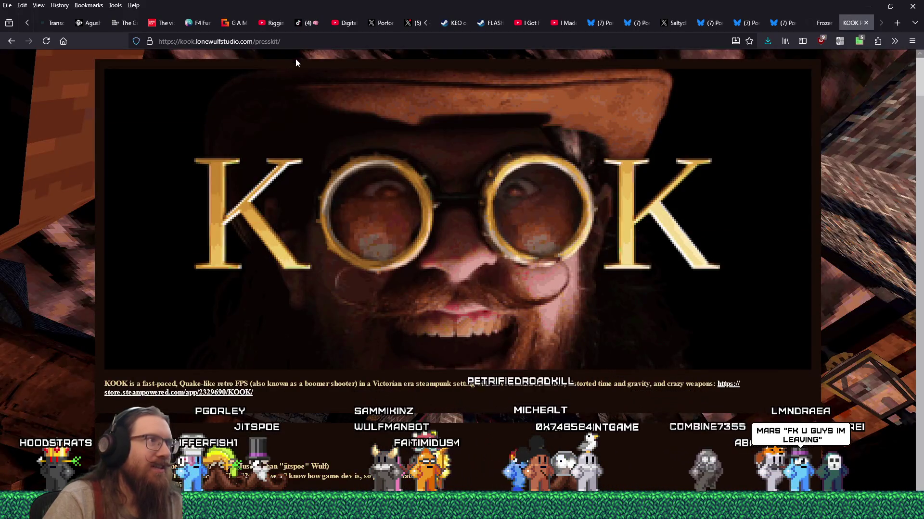
pyautogui.rightClick(294, 45)
pyautogui.click(354, 123)
# Scroll through the press kit down to the Lone Wulf Studio logo, then close the tab
pyautogui.scroll(-15, 617, 315)
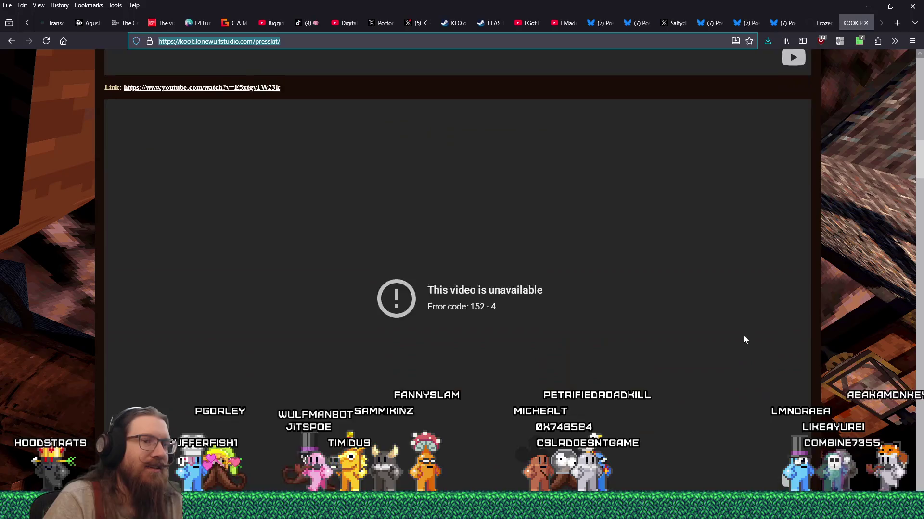
pyautogui.scroll(-15, 809, 344)
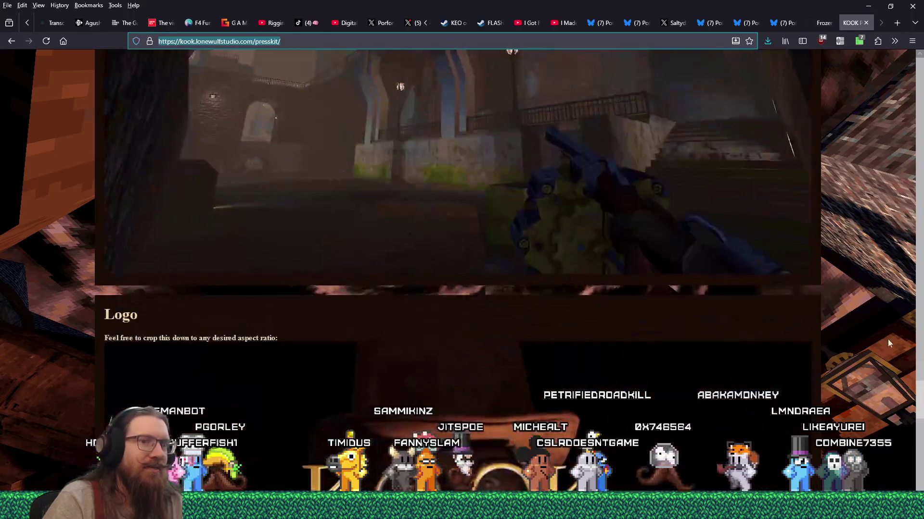
pyautogui.scroll(3, 538, 233)
pyautogui.scroll(-10, 541, 247)
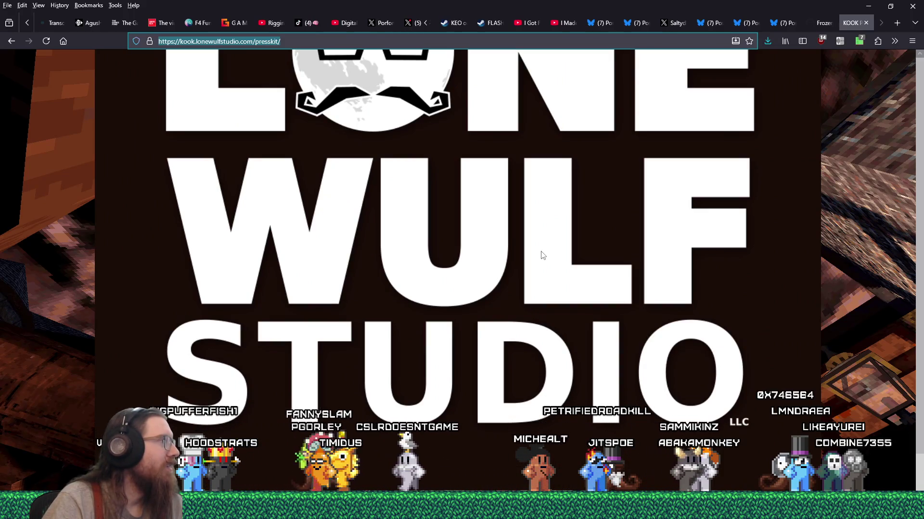
pyautogui.scroll(10, 543, 254)
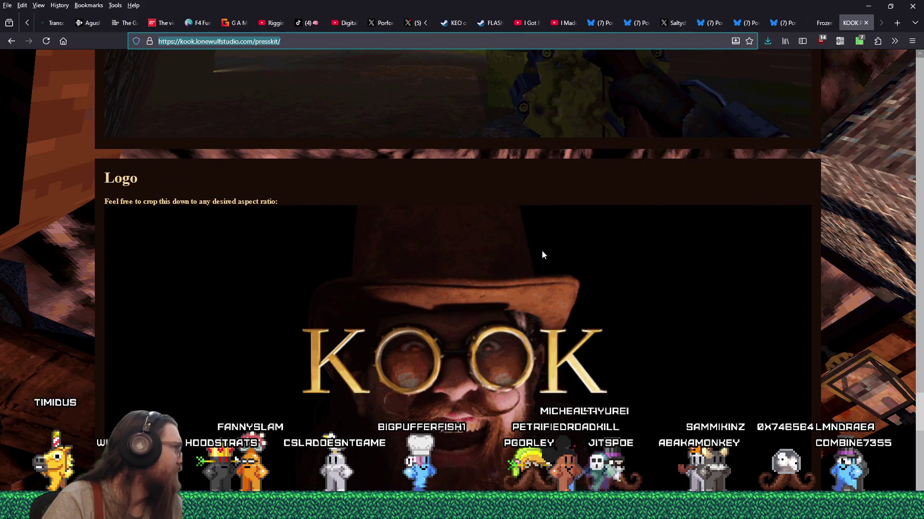
pyautogui.scroll(-10, 542, 254)
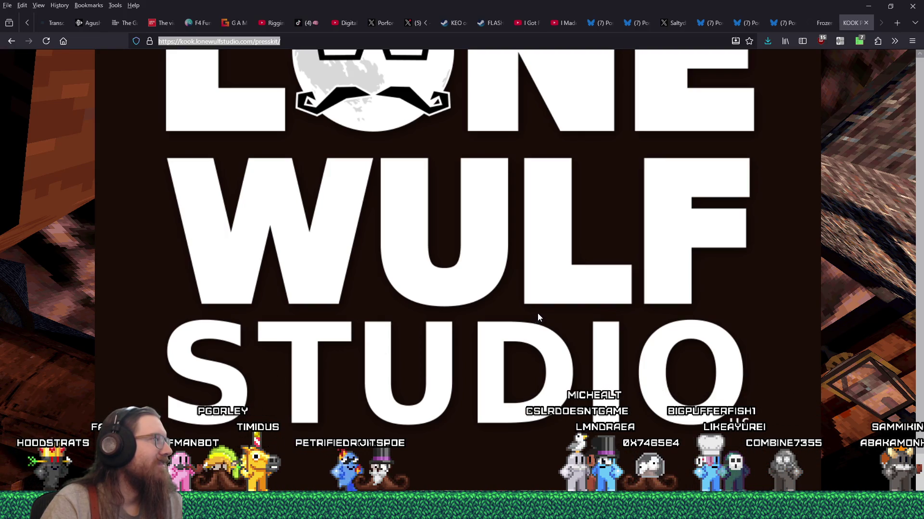
pyautogui.click(865, 22)
# Scroll through and stage the hand_bug.tscn changes, then display the london1.tscn diff
pyautogui.click(868, 6)
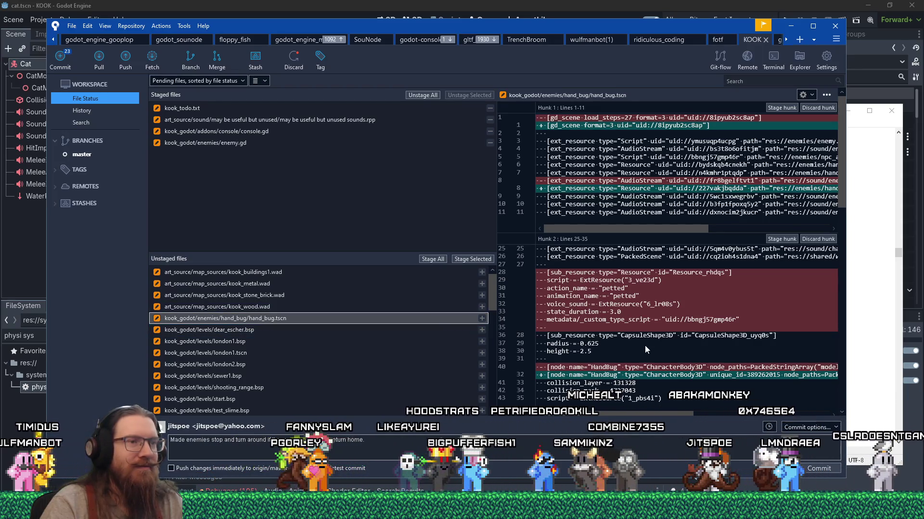
pyautogui.scroll(-5, 645, 342)
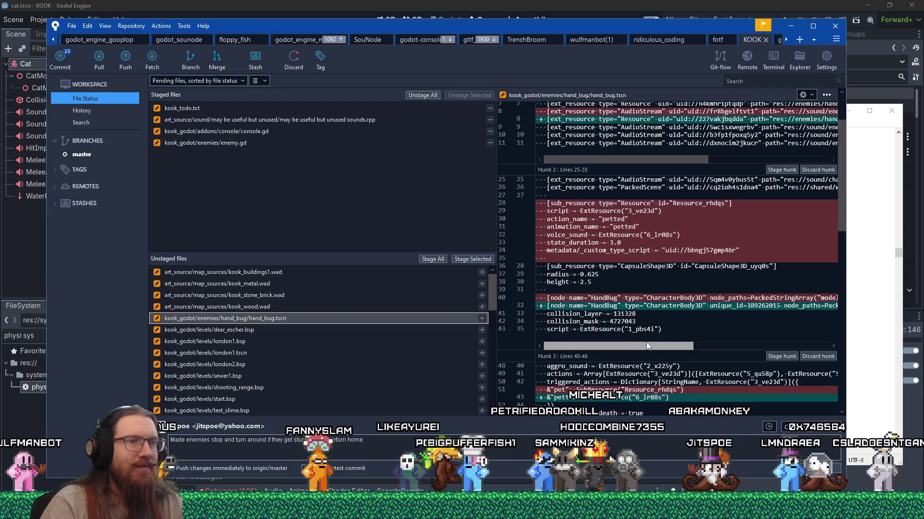
pyautogui.scroll(-10, 645, 342)
pyautogui.scroll(-10, 645, 342)
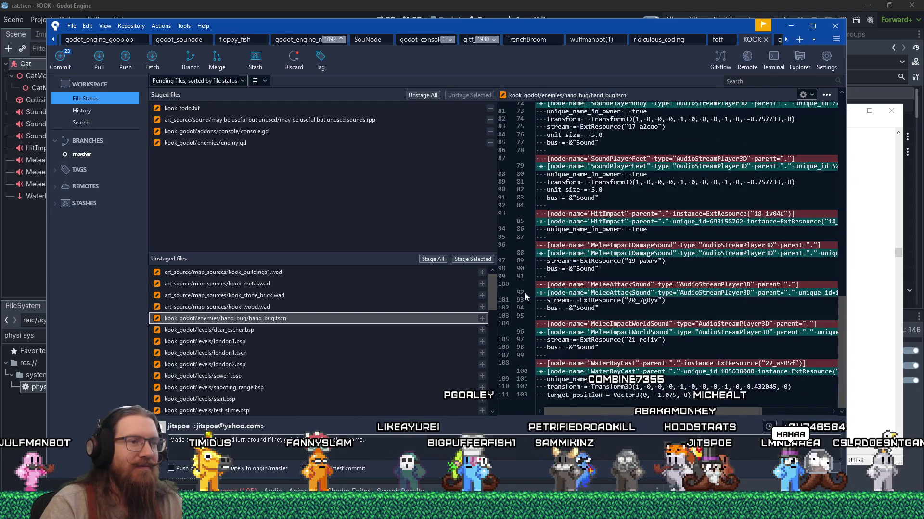
pyautogui.click(481, 259)
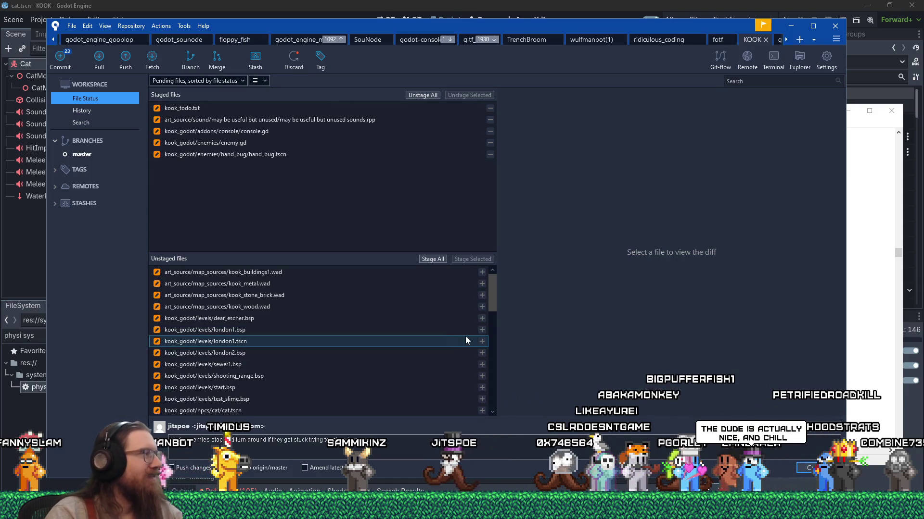
pyautogui.click(435, 339)
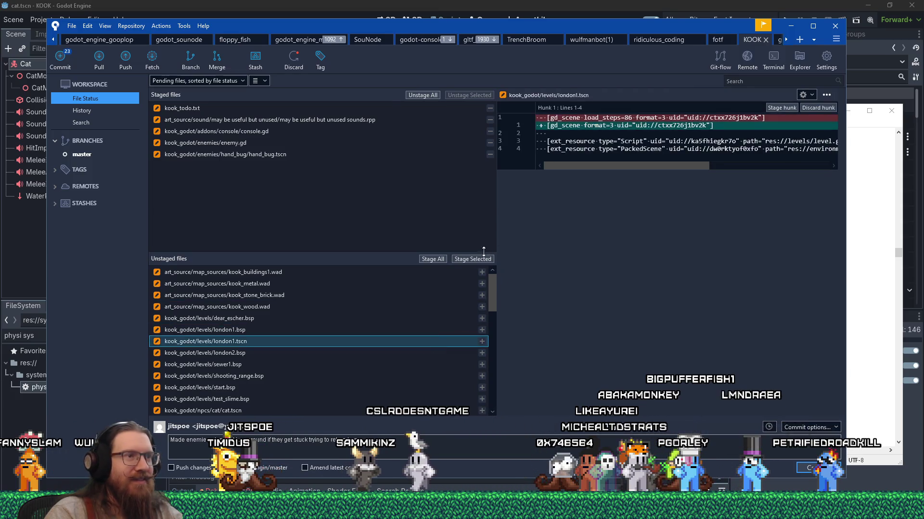
# Stage london1.tscn and, after checking its diff, cat.tscn
pyautogui.click(479, 260)
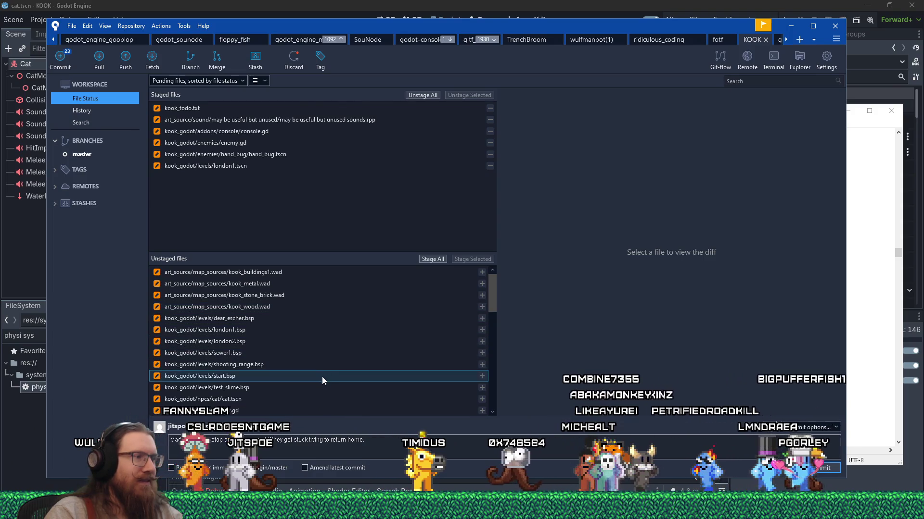
pyautogui.click(313, 402)
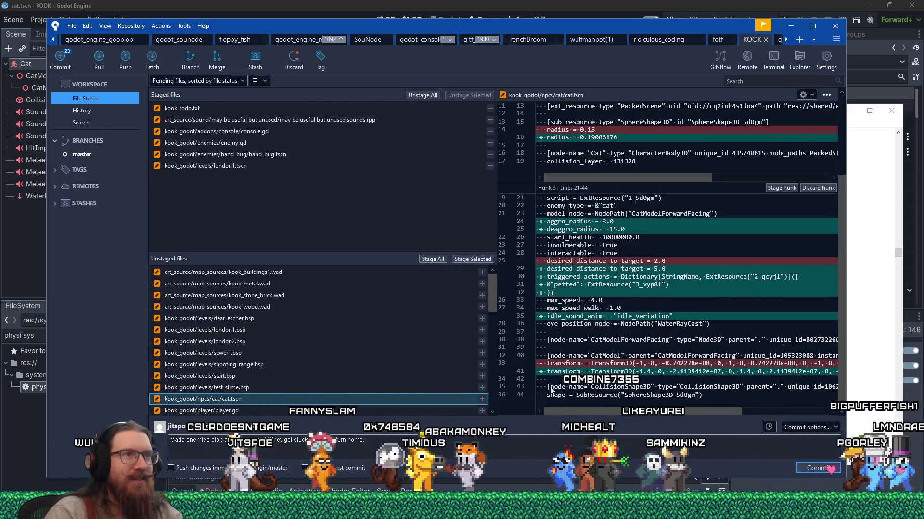
pyautogui.scroll(3, 571, 379)
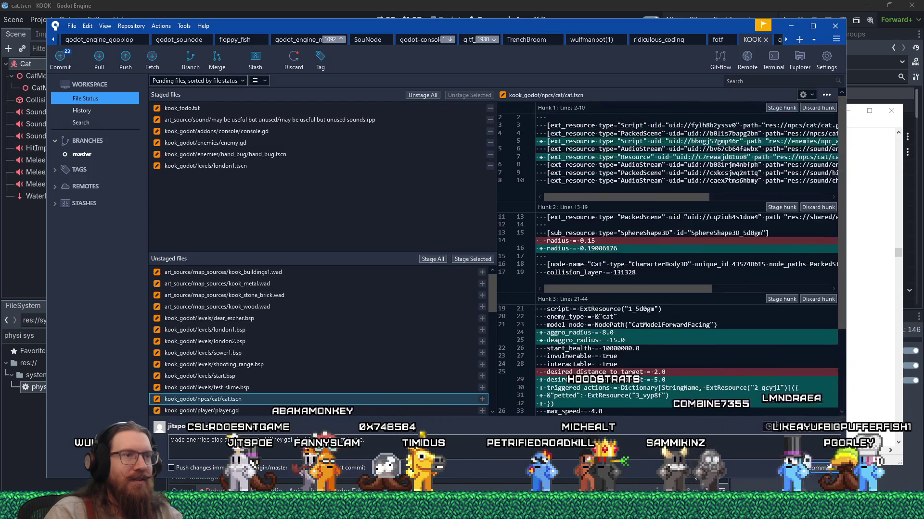
pyautogui.scroll(-3, 570, 380)
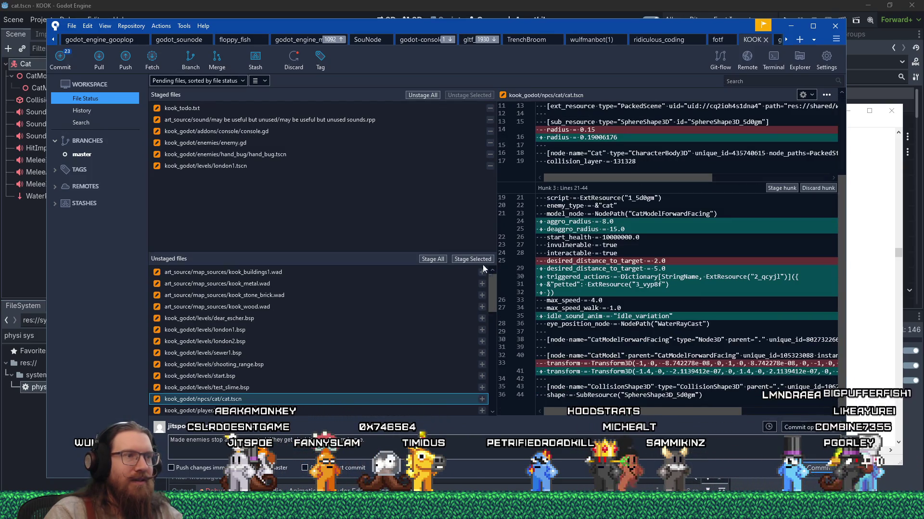
pyautogui.click(483, 260)
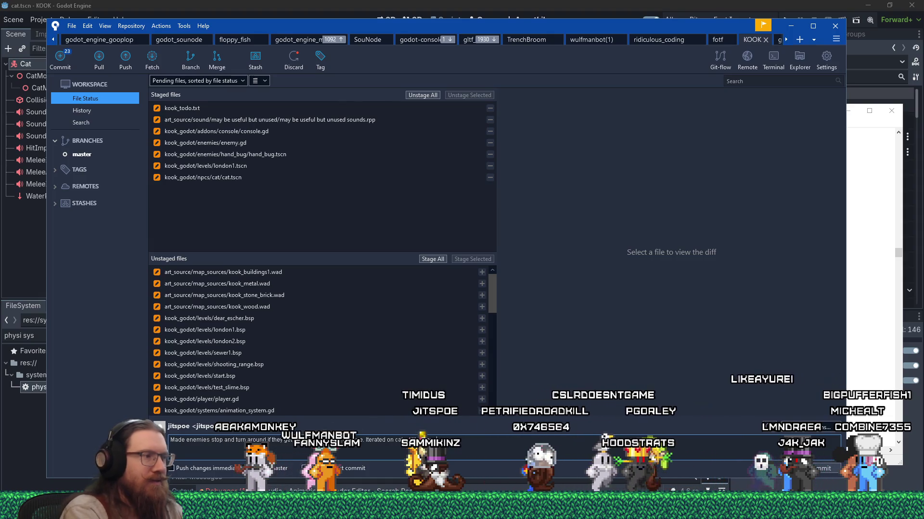
# Stage animation_system.gd and player.gd, then display the player_system.gd diff
pyautogui.click(296, 409)
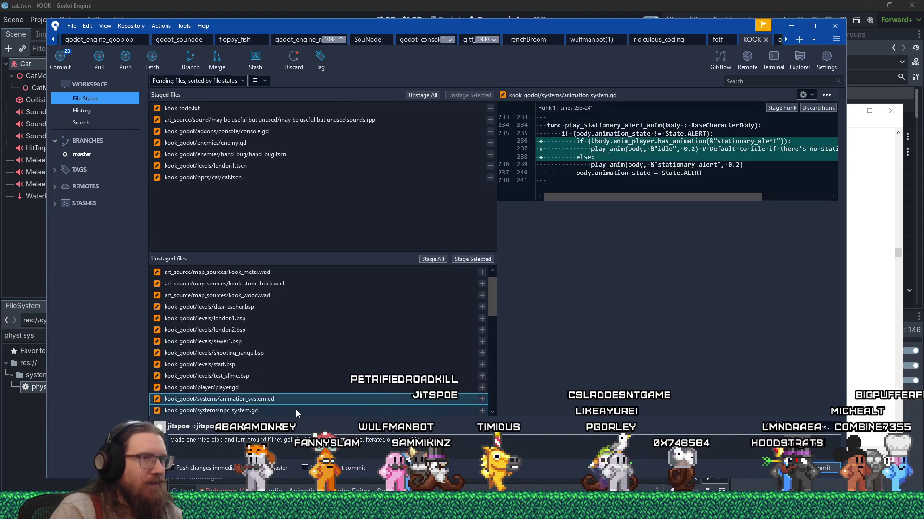
pyautogui.click(471, 259)
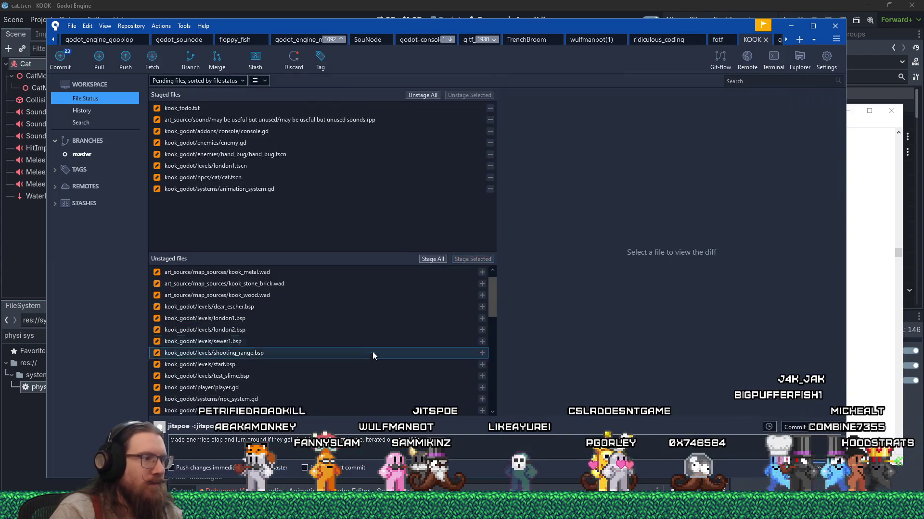
pyautogui.click(344, 386)
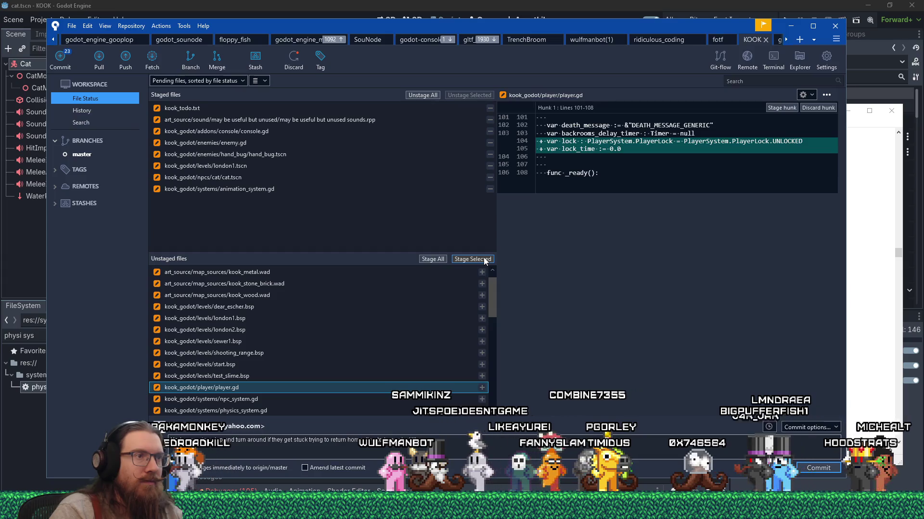
pyautogui.click(484, 259)
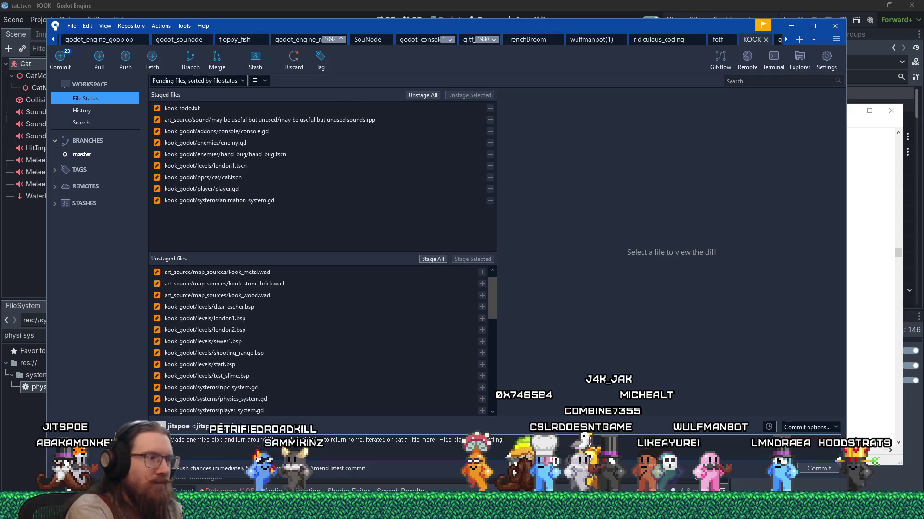
pyautogui.click(260, 410)
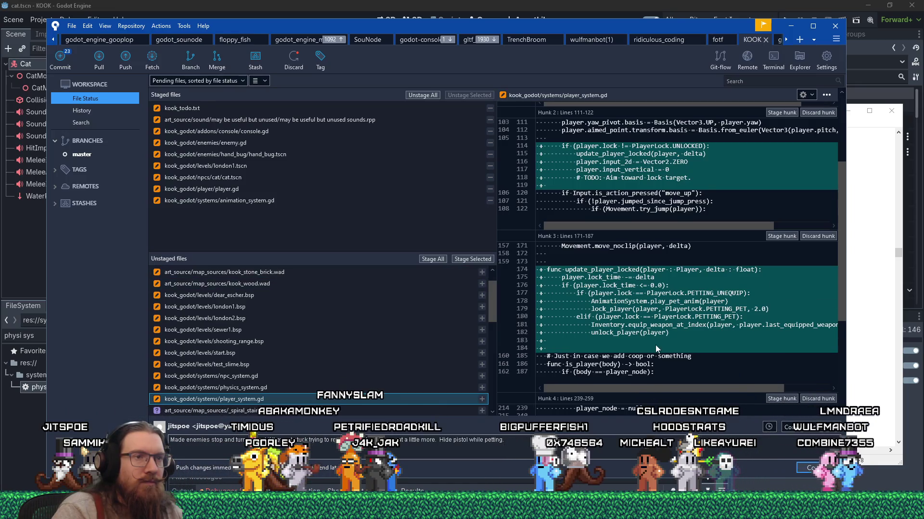
# Stage player_system.gd and physics_system.gd after reviewing their diffs
pyautogui.scroll(-4, 655, 345)
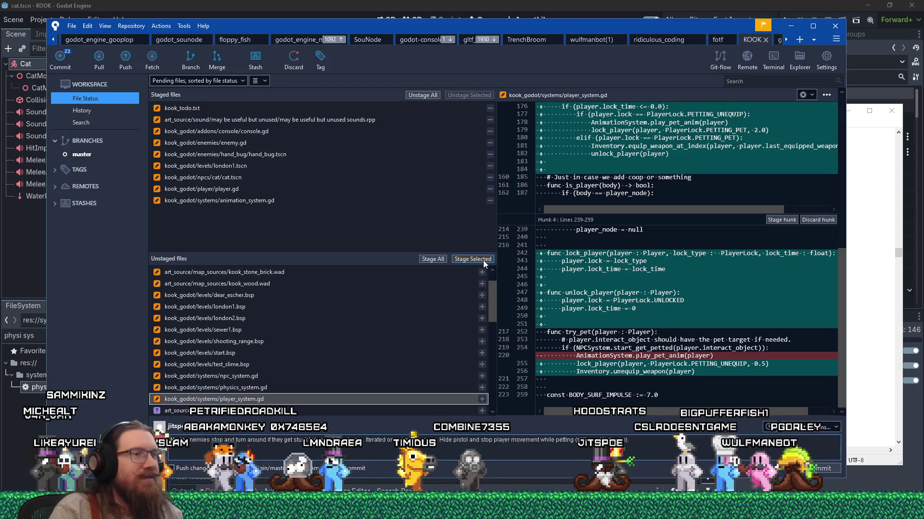
pyautogui.click(483, 260)
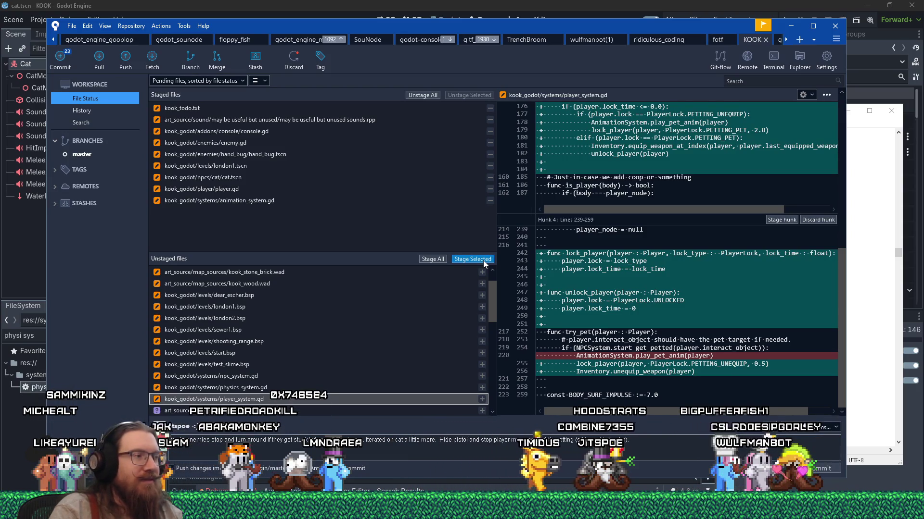
pyautogui.click(331, 388)
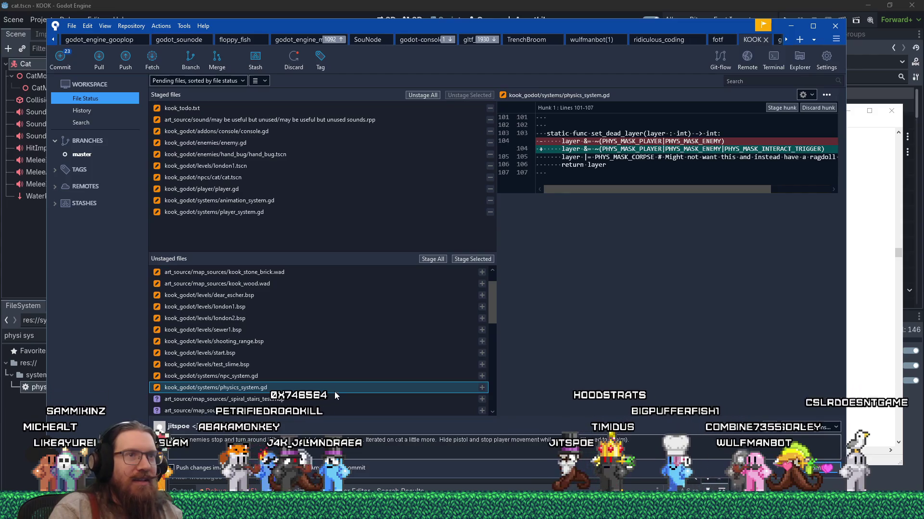
pyautogui.click(463, 260)
# Add a commit-message note that the prompt should hopefully go away when enemies die, then stage npc_system.gd
pyautogui.click(284, 376)
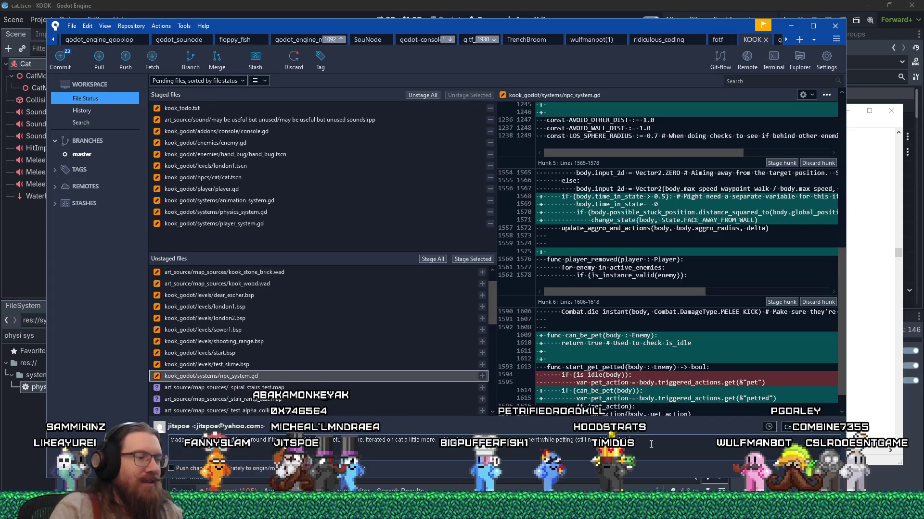
pyautogui.write('prompt should ohpe')
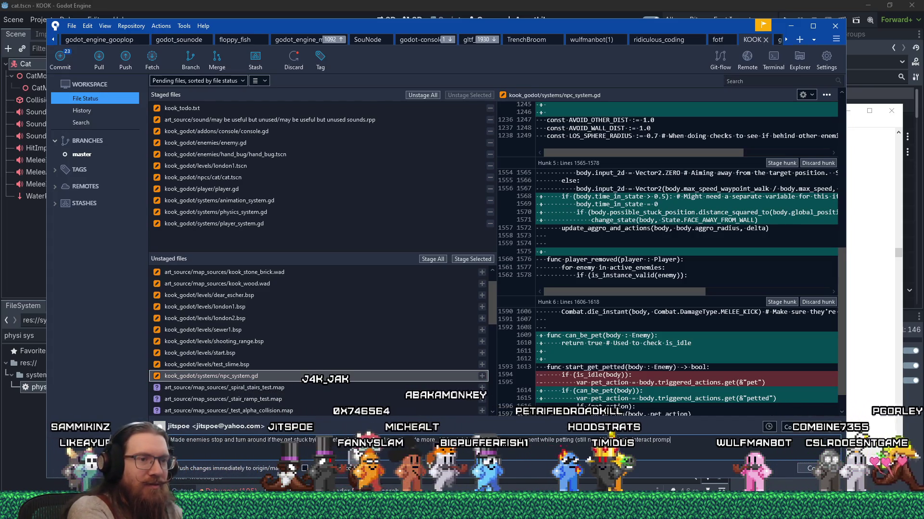
pyautogui.press('BackSpace')
pyautogui.press('BackSpace')
pyautogui.press('BackSpace')
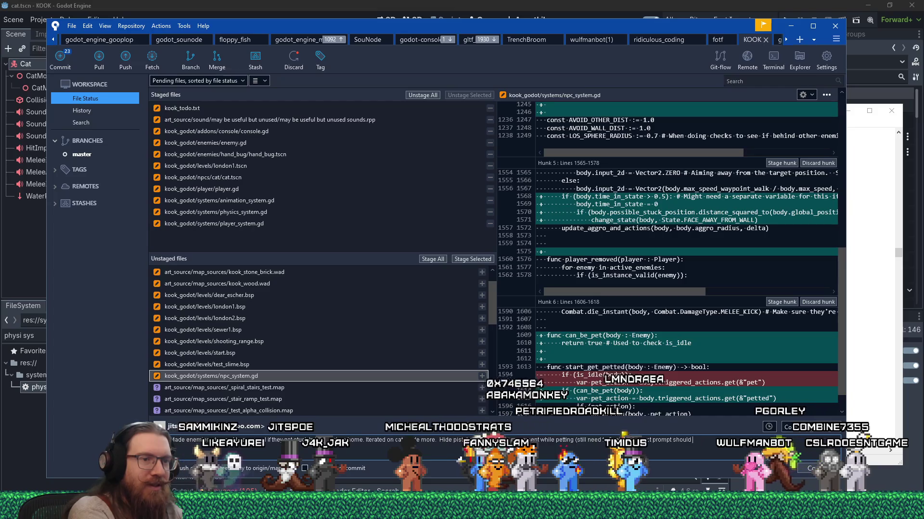
pyautogui.write('hopeefully gr')
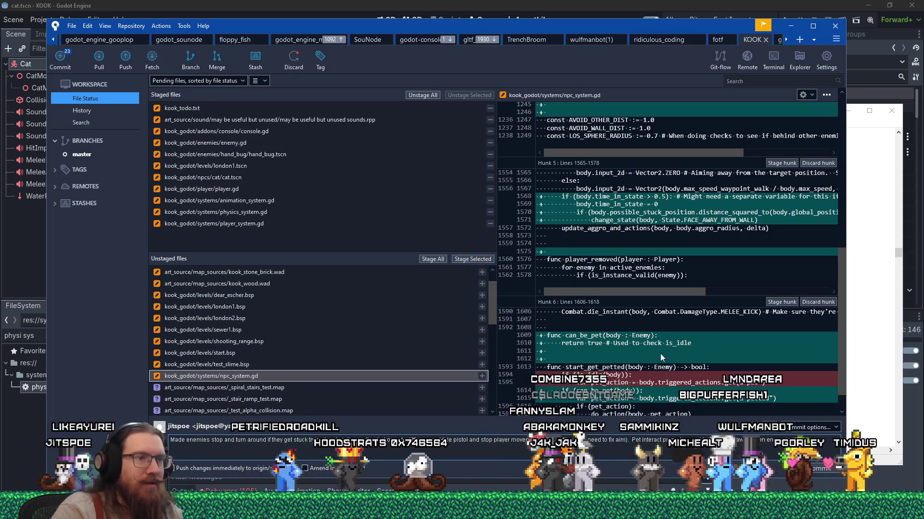
pyautogui.scroll(5, 661, 358)
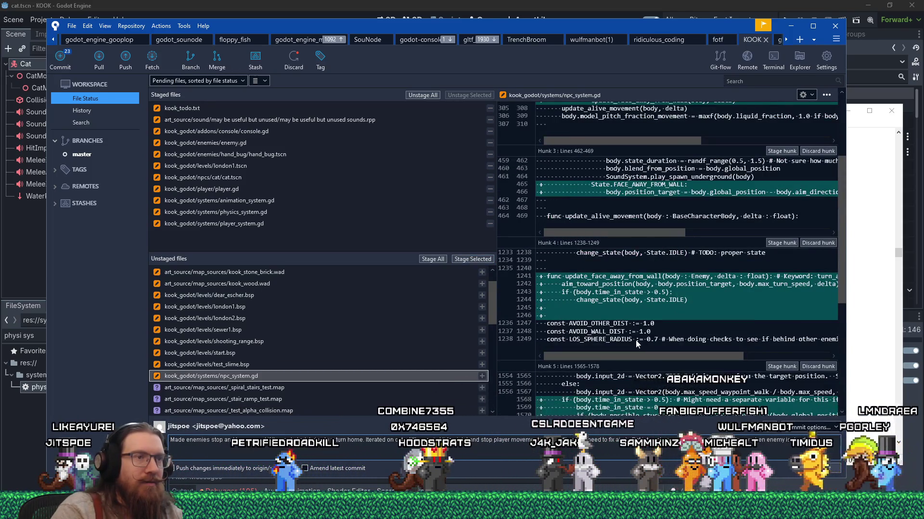
pyautogui.scroll(5, 636, 340)
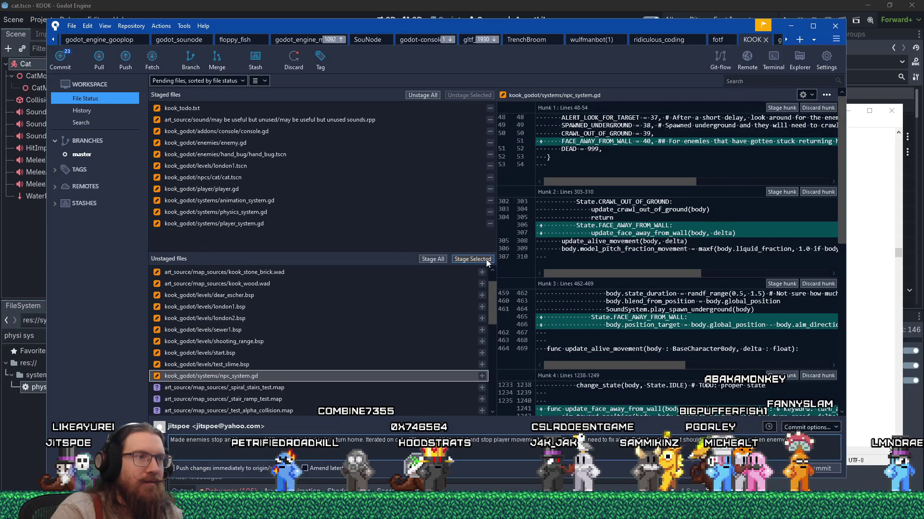
pyautogui.click(485, 259)
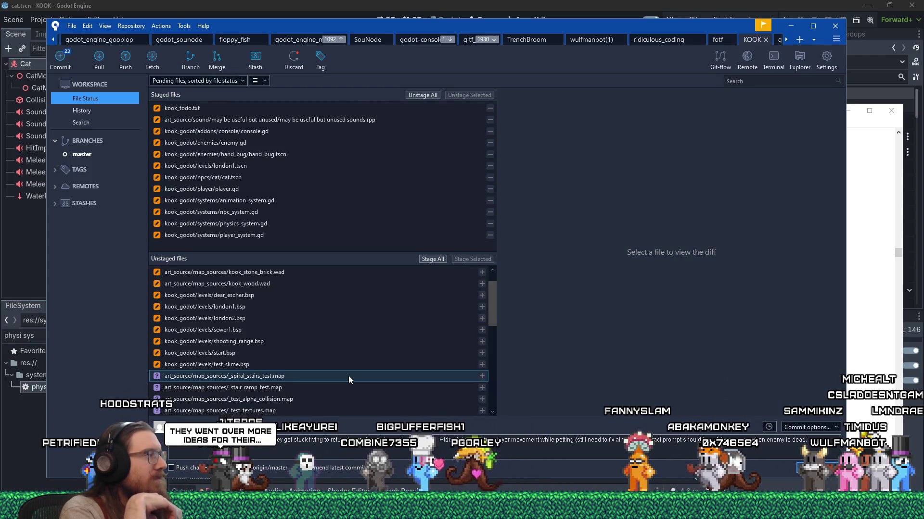
# Stage Cat Purr Close Loop.wav and cat.rpp, then hand_bug_petted_action.tres
pyautogui.scroll(1, 348, 376)
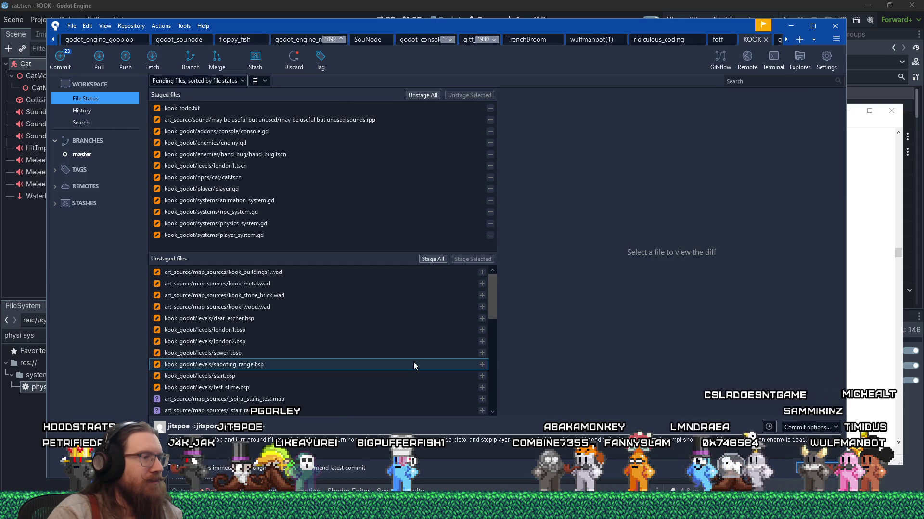
pyautogui.scroll(-3, 412, 366)
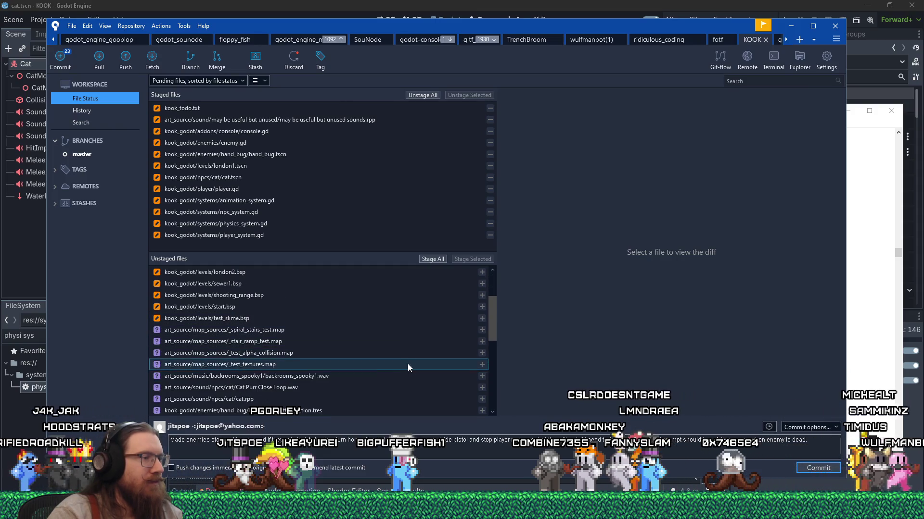
pyautogui.click(395, 387)
pyautogui.keyDown('ctrl'); pyautogui.click(378, 398); pyautogui.keyUp('ctrl')
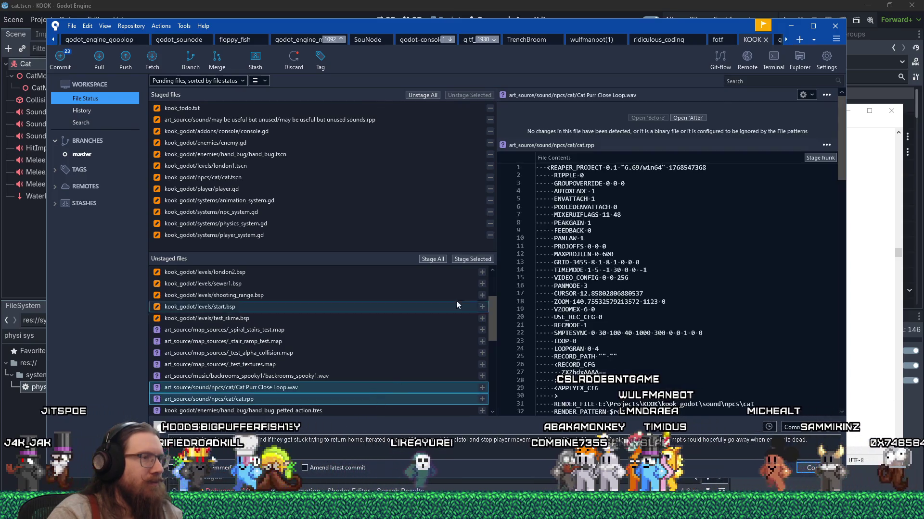
pyautogui.click(480, 260)
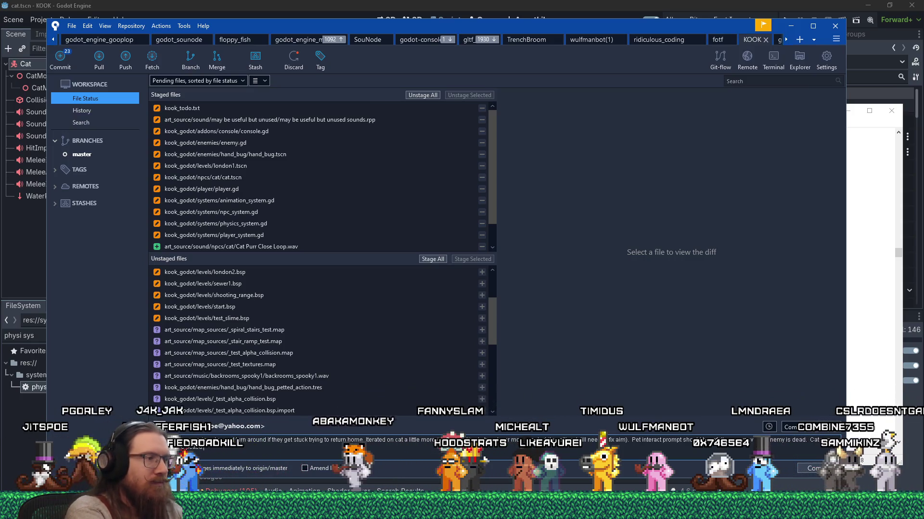
pyautogui.click(331, 380)
pyautogui.click(322, 388)
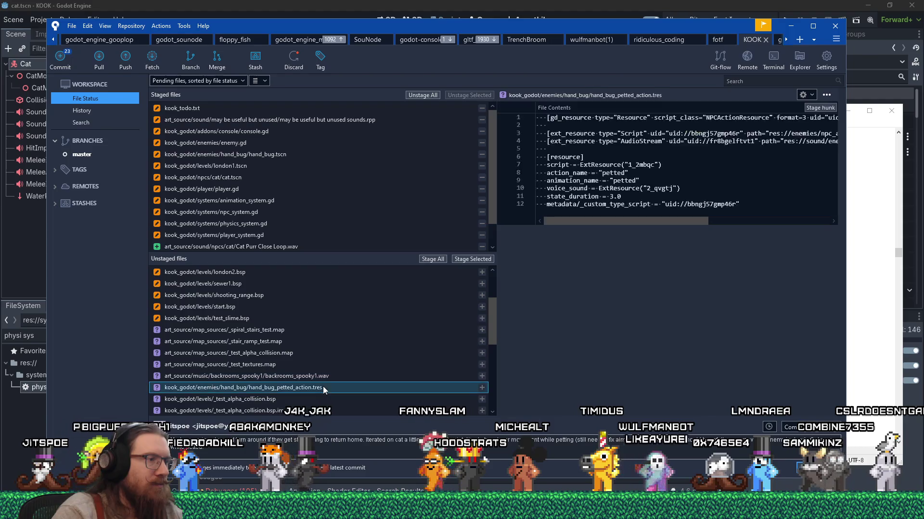
pyautogui.click(469, 261)
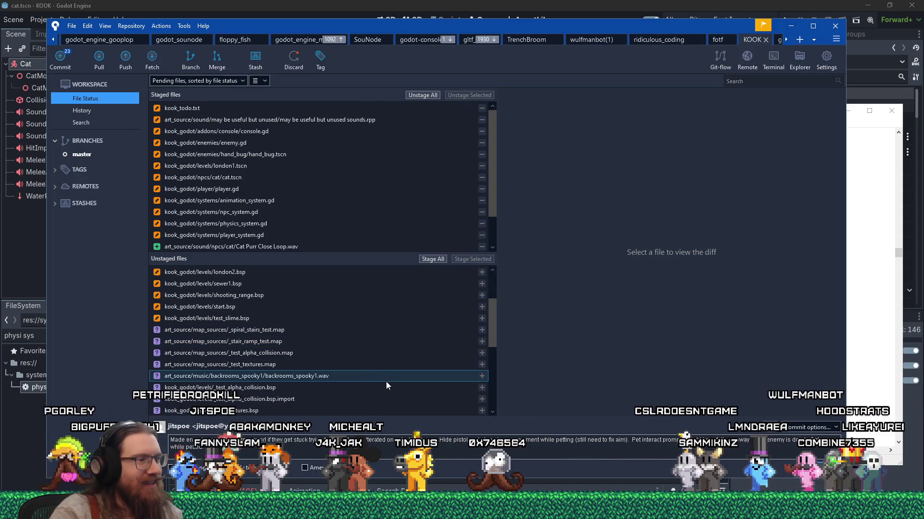
# Stage cat_petted_action.tres, then cat_purr.wav together with cat_purr.wav.import
pyautogui.scroll(-2, 386, 382)
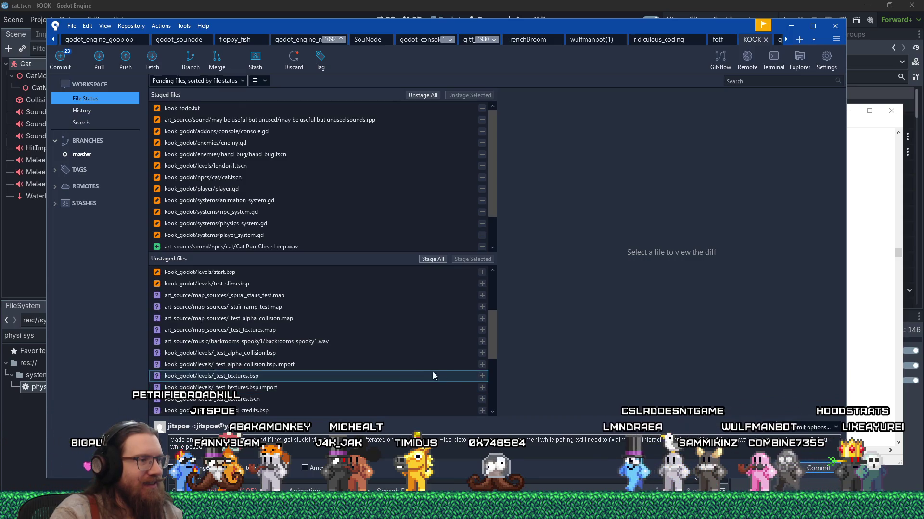
pyautogui.moveTo(490, 345); pyautogui.dragTo(492, 371)
pyautogui.click(476, 387)
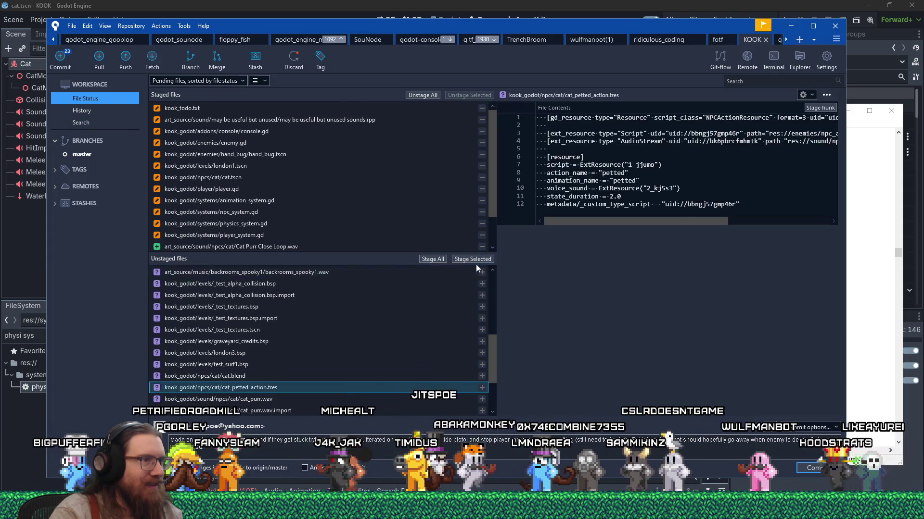
pyautogui.click(475, 262)
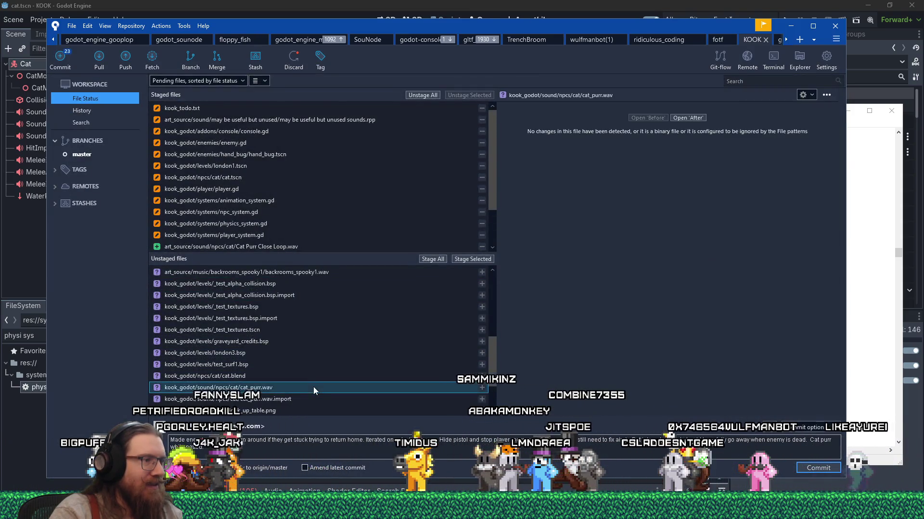
pyautogui.keyDown('shift'); pyautogui.click(310, 397); pyautogui.keyUp('shift')
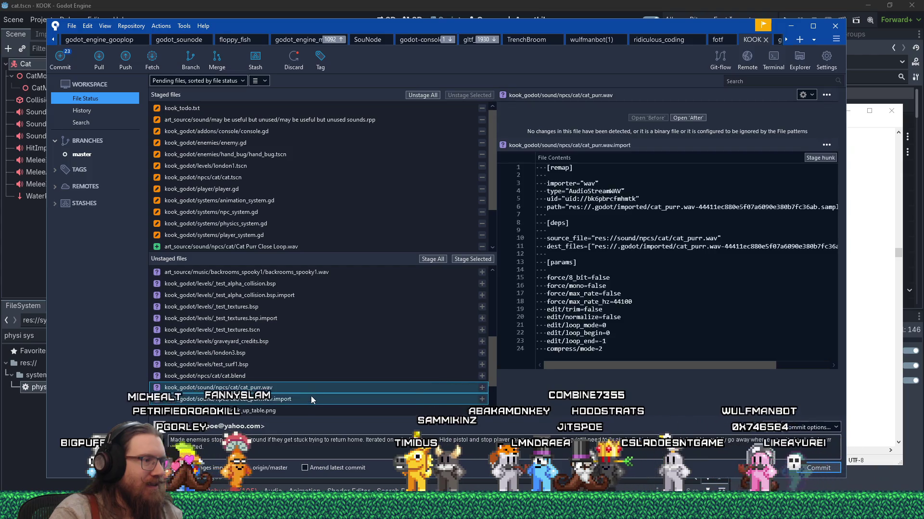
pyautogui.click(473, 261)
# Commit the thirteen staged files with the cat-purr-while-petted message
pyautogui.scroll(-1, 393, 359)
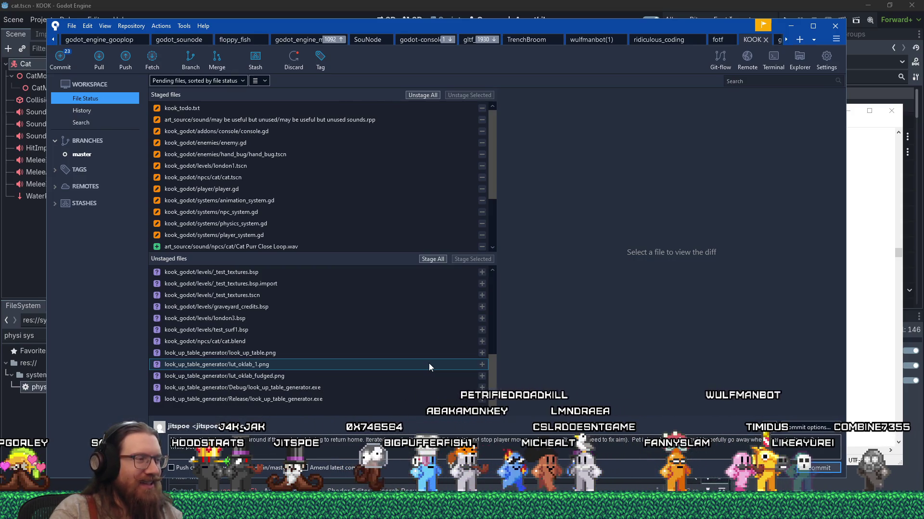
pyautogui.scroll(3, 429, 362)
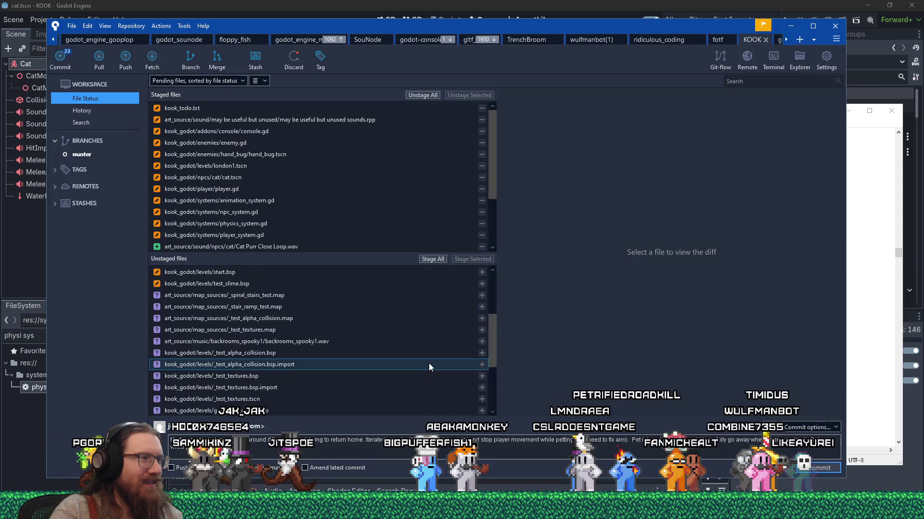
pyautogui.scroll(3, 428, 367)
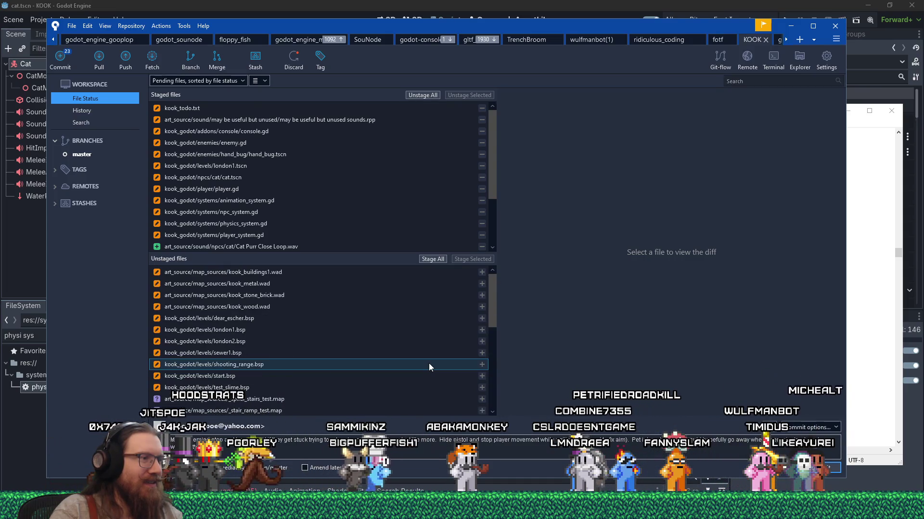
pyautogui.moveTo(493, 312); pyautogui.dragTo(471, 397)
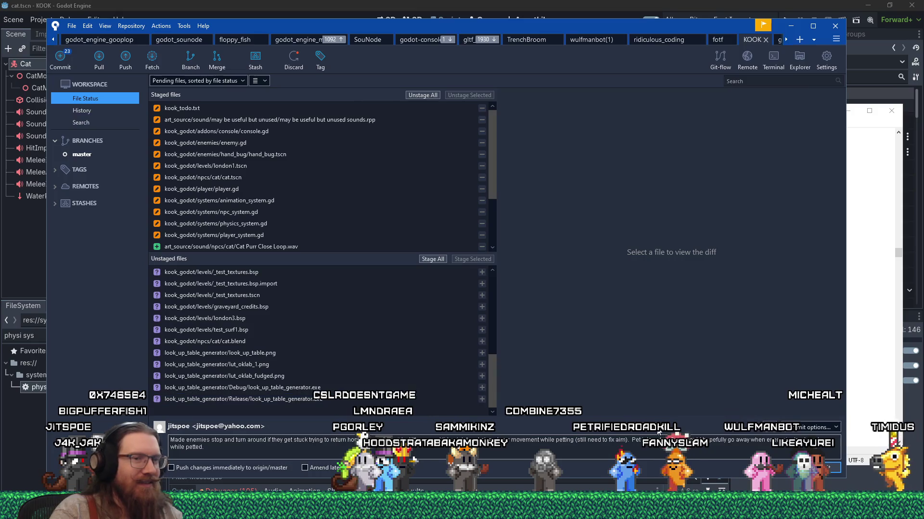
pyautogui.click(828, 468)
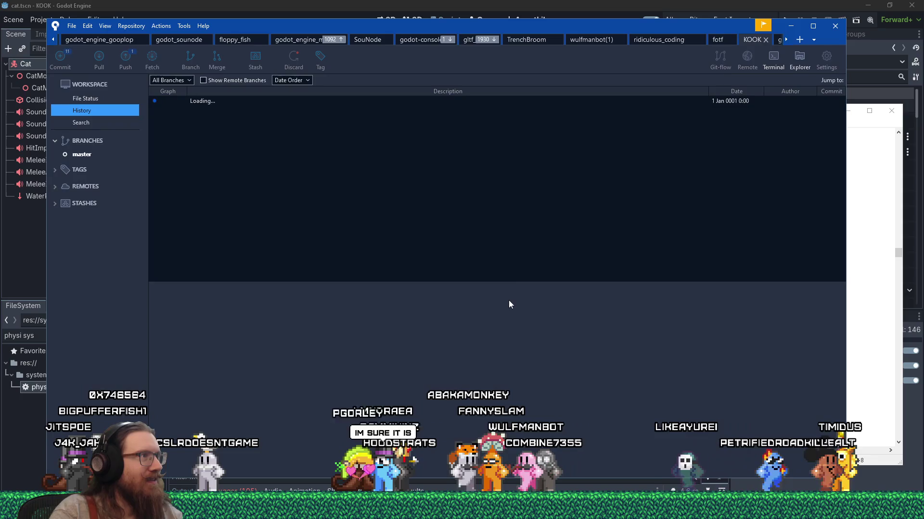
# Minimize Sourcetree and the to-do notes to bring the Godot editor forward
pyautogui.click(790, 26)
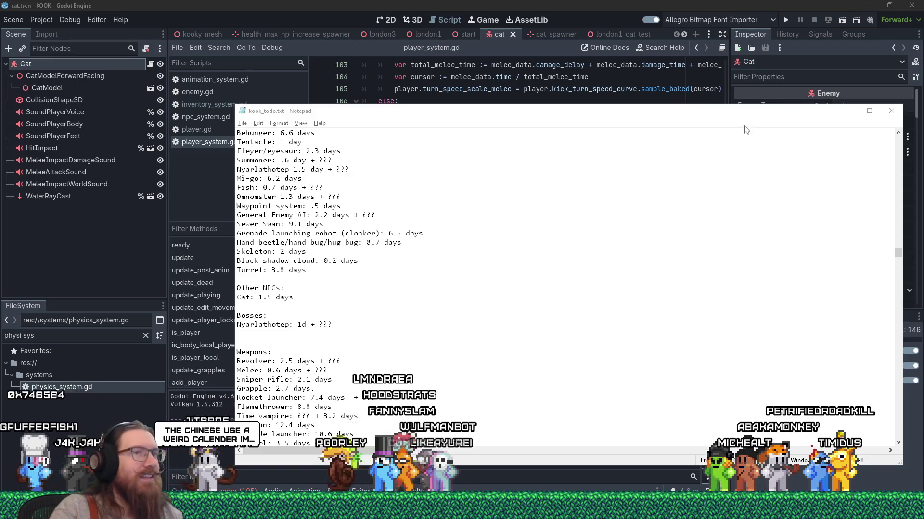
pyautogui.click(848, 110)
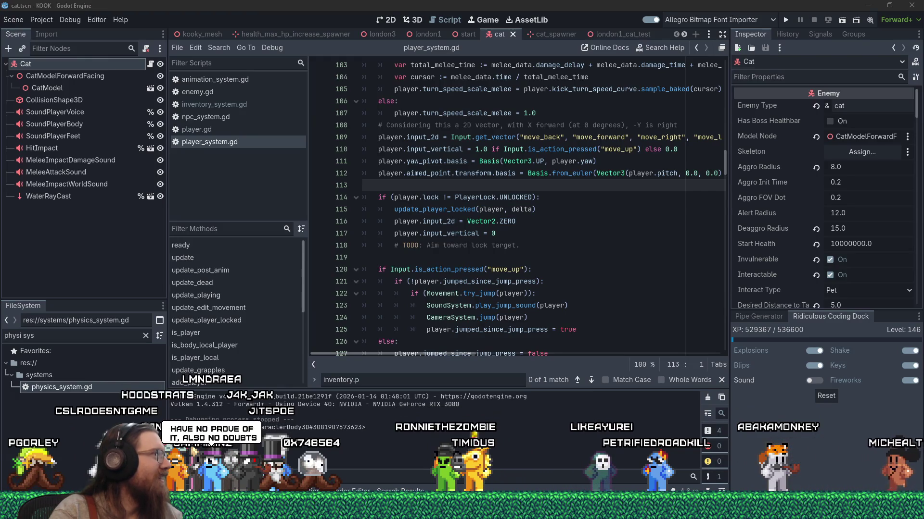
pyautogui.click(466, 4)
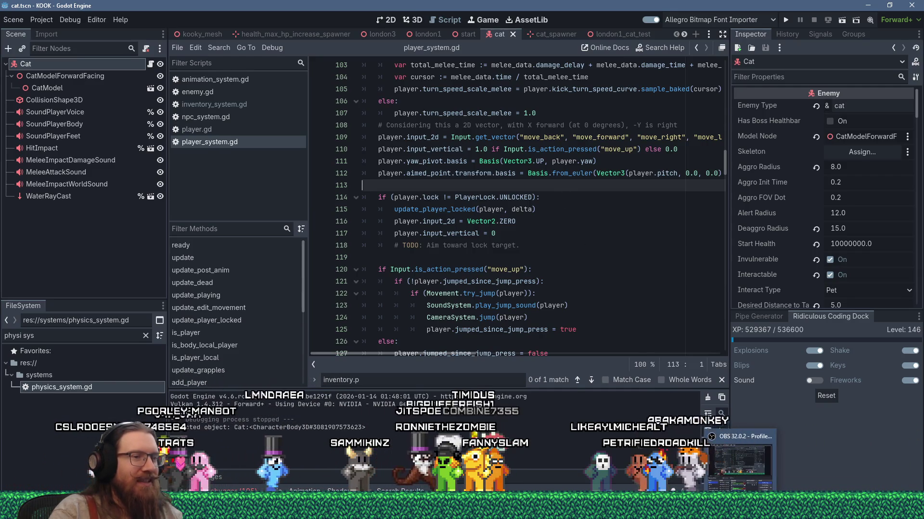
# Check lines 119 and 113 of player_system.gd, then bring up the window switcher
pyautogui.click(510, 256)
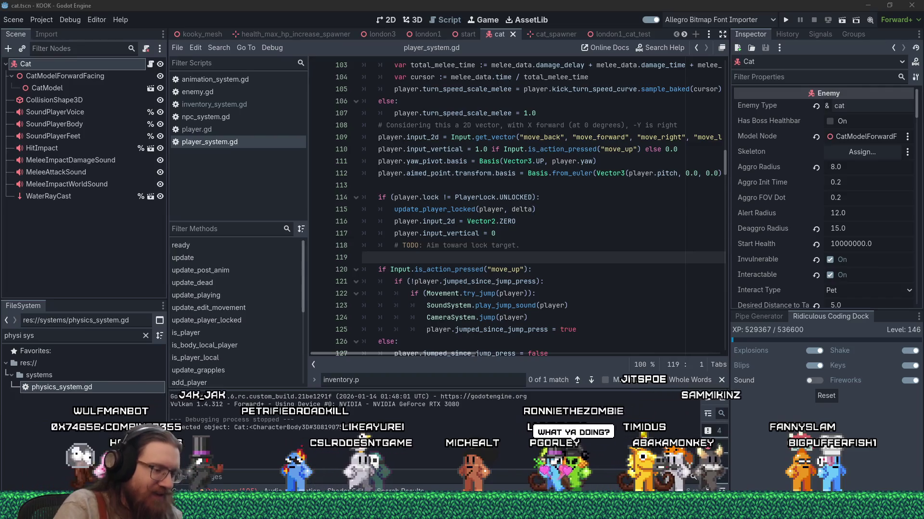
pyautogui.click(543, 191)
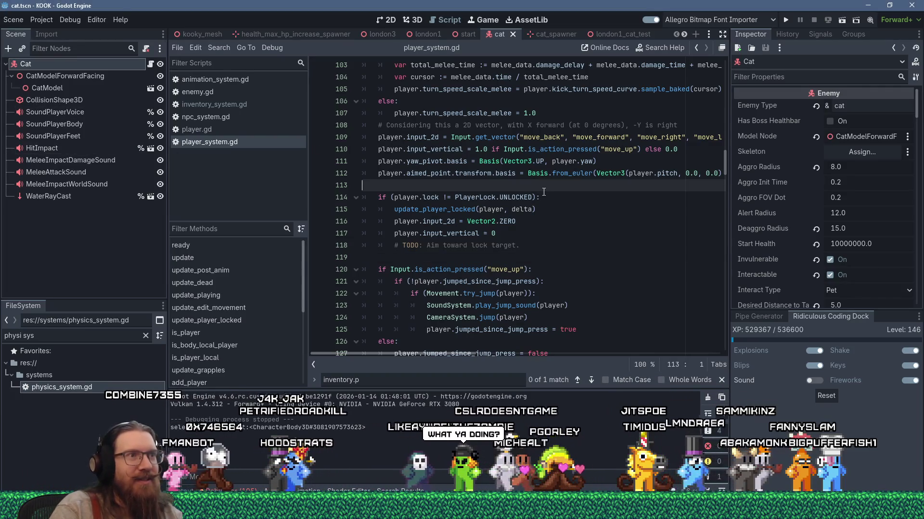
pyautogui.hotkey('alt', 'Tab')
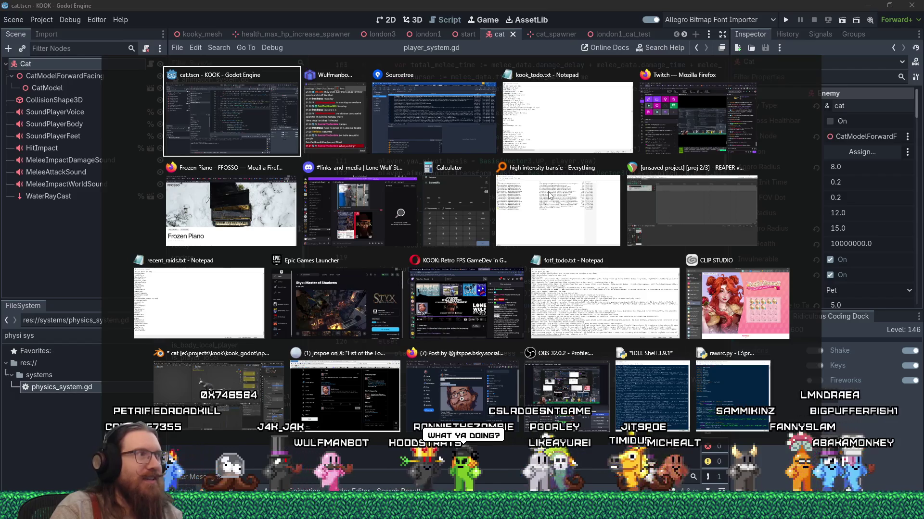
# Switch to Fist of the Forgotten's CreditsLevel.gd and deselect the PickContrib block
pyautogui.press('Escape')
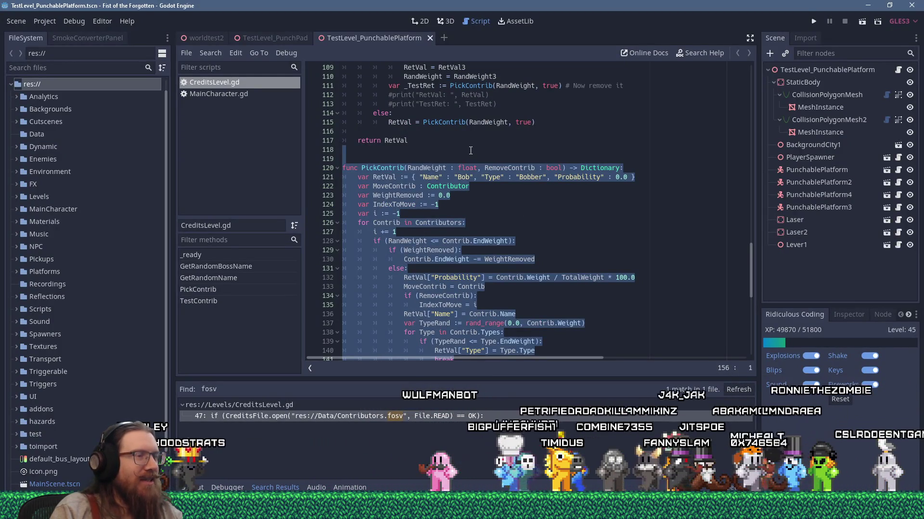
pyautogui.press('Left')
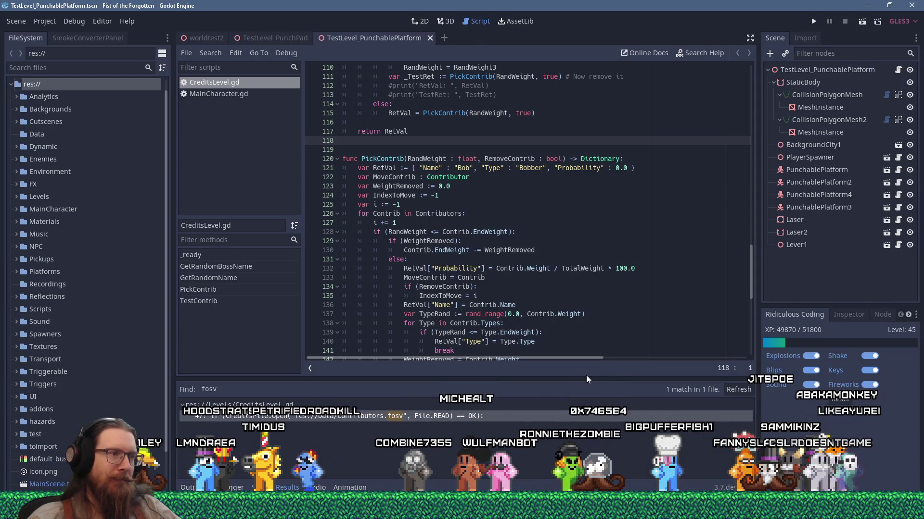
pyautogui.click(461, 512)
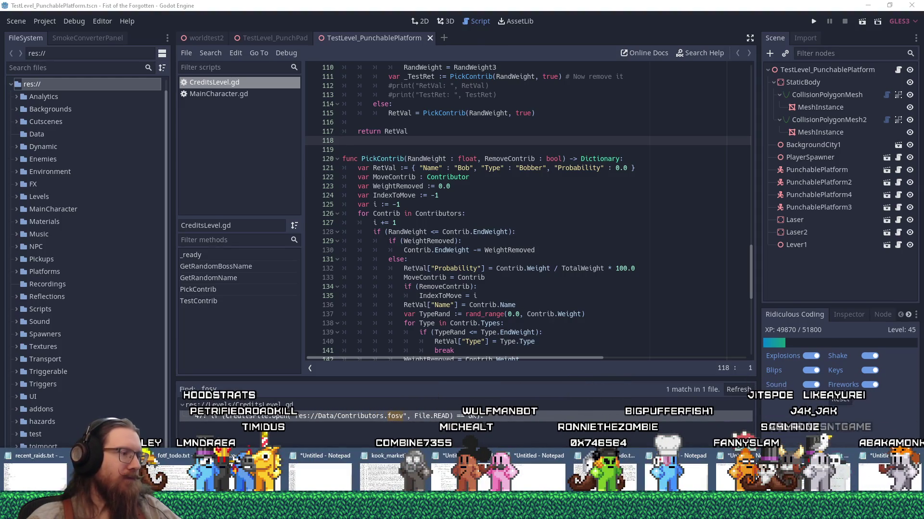
# Open fotf_todo.txt from the Notepad taskbar preview row
pyautogui.click(183, 455)
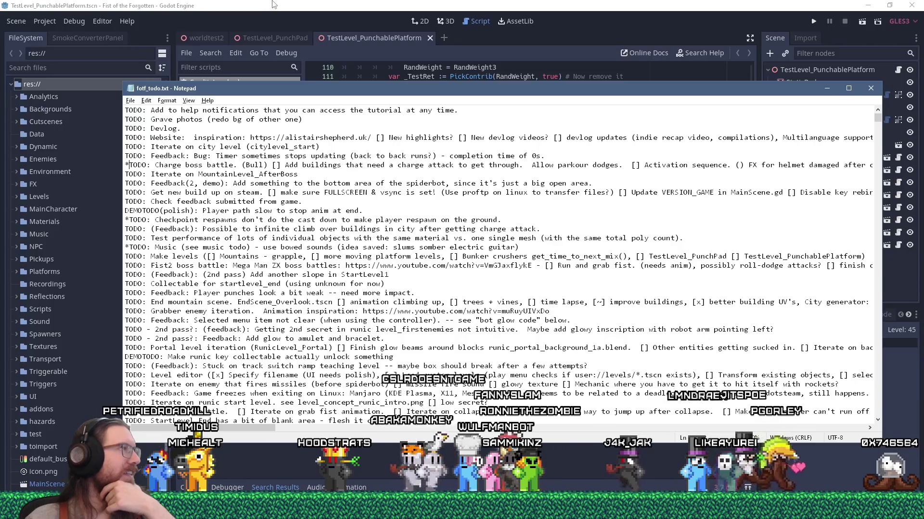
# Put the to-do list away and bring forward Firefox's Frozen Piano page
pyautogui.hotkey('alt', 'Tab')
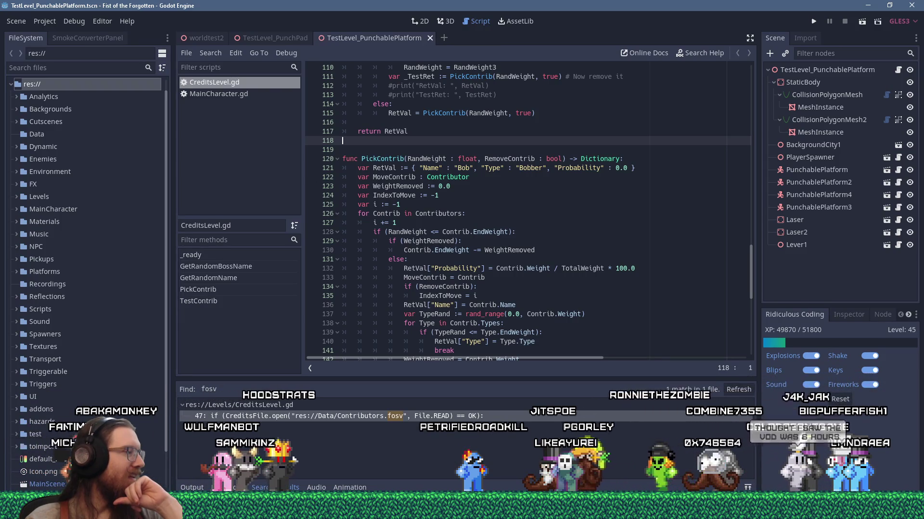
pyautogui.moveTo(862, 488)
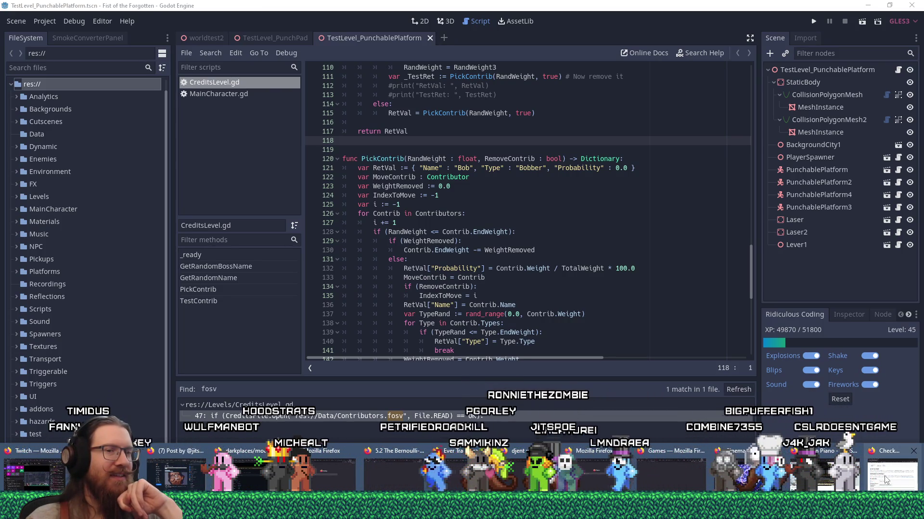
pyautogui.click(825, 474)
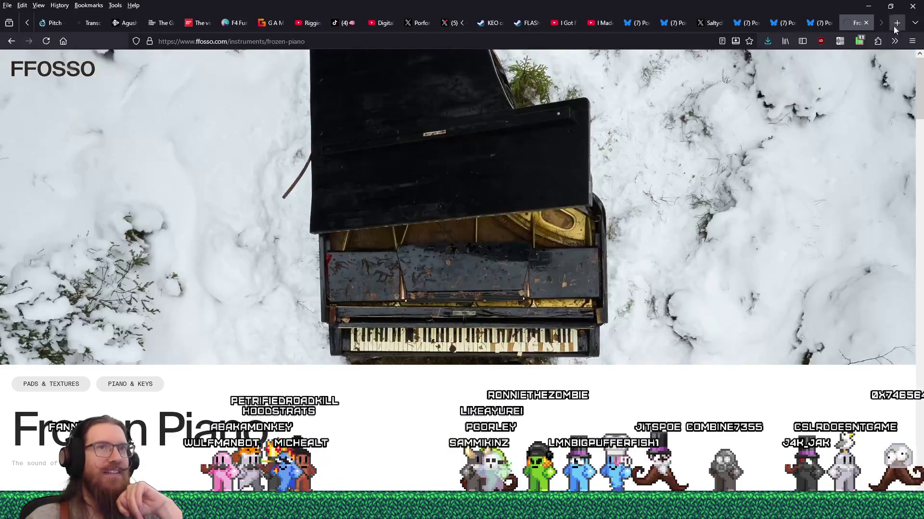
# Load twitch.tv/jitspoe in a new tab and open the channel's Videos list
pyautogui.click(898, 22)
pyautogui.write('twitch.tv/')
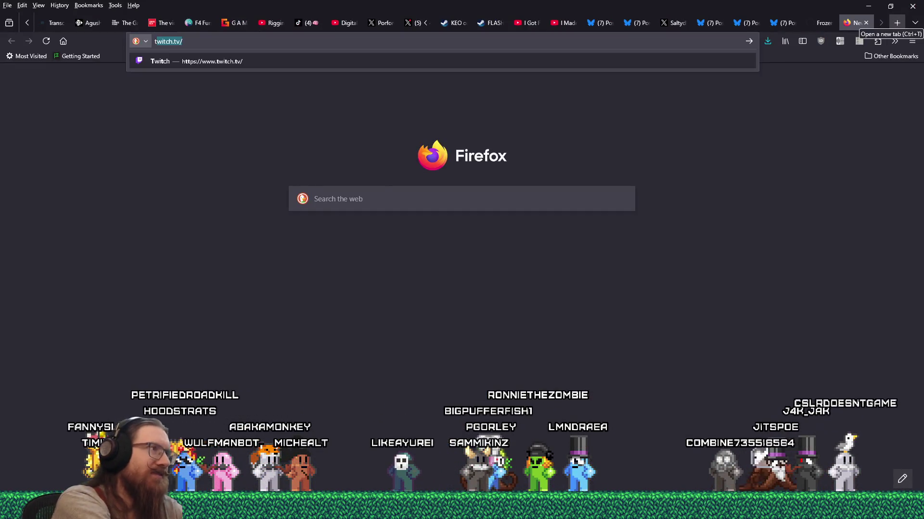
pyautogui.write('jitspoe')
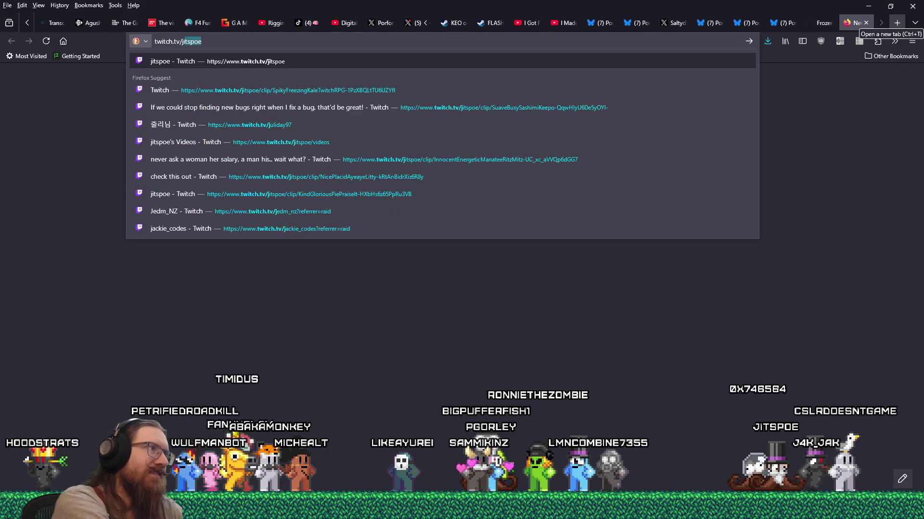
pyautogui.press('Return')
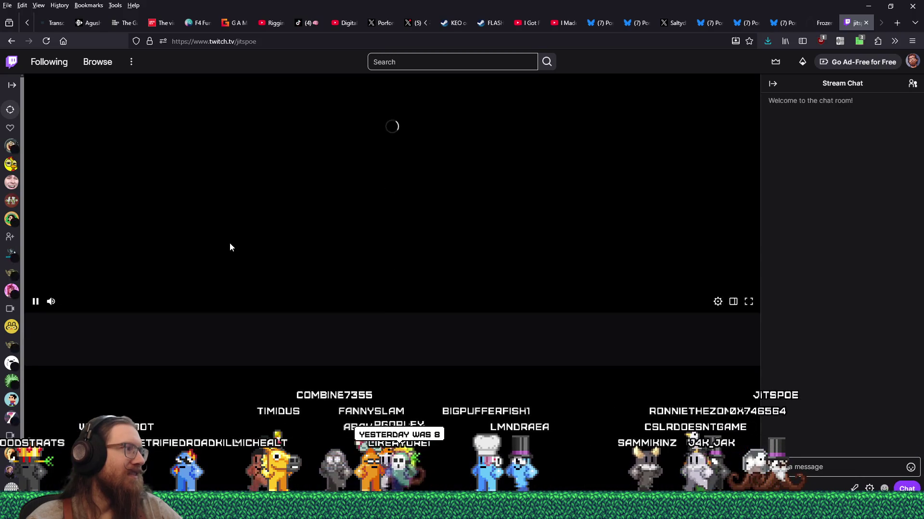
pyautogui.scroll(-3, 212, 322)
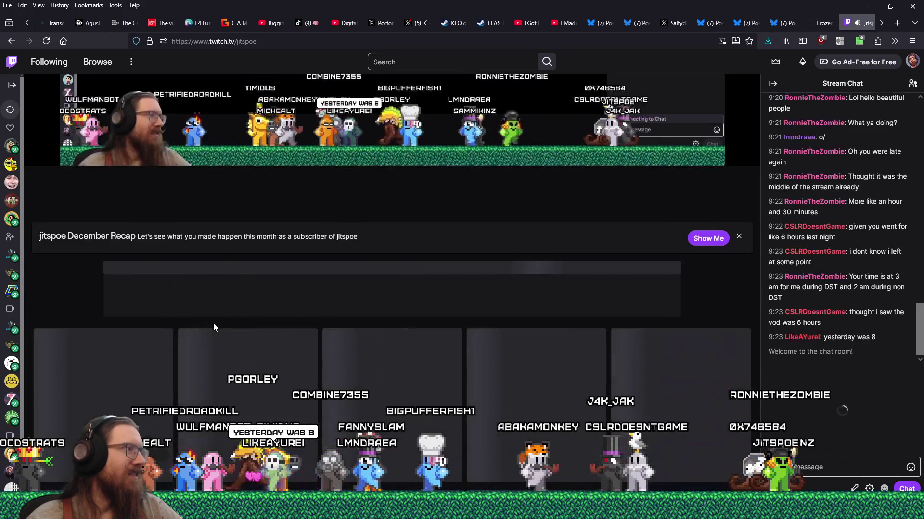
pyautogui.scroll(-3, 153, 297)
pyautogui.scroll(5, 153, 297)
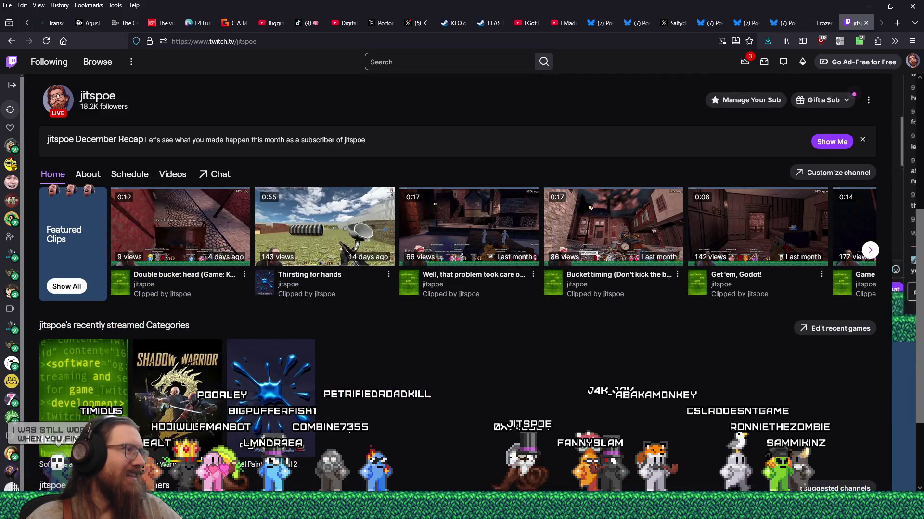
pyautogui.click(172, 175)
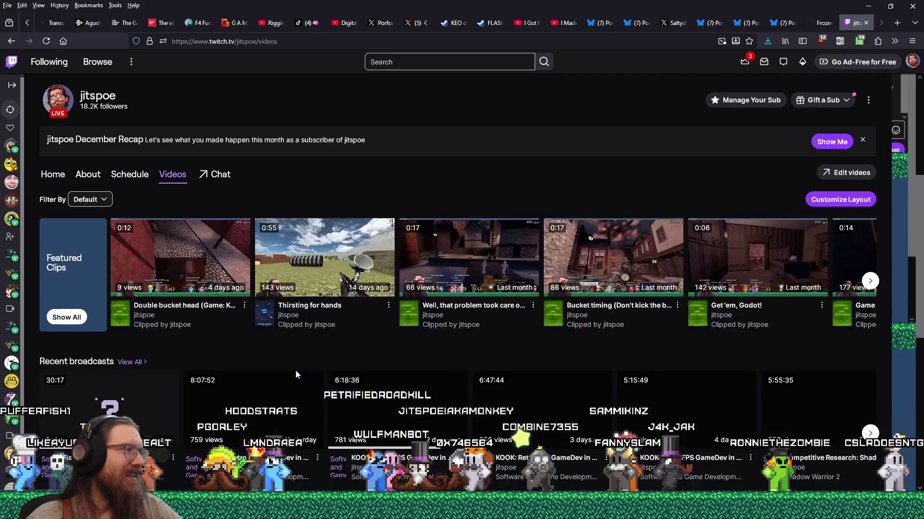
# Browse the jitspoe videos and highlight previews, then close the Twitch tab
pyautogui.scroll(-2, 296, 375)
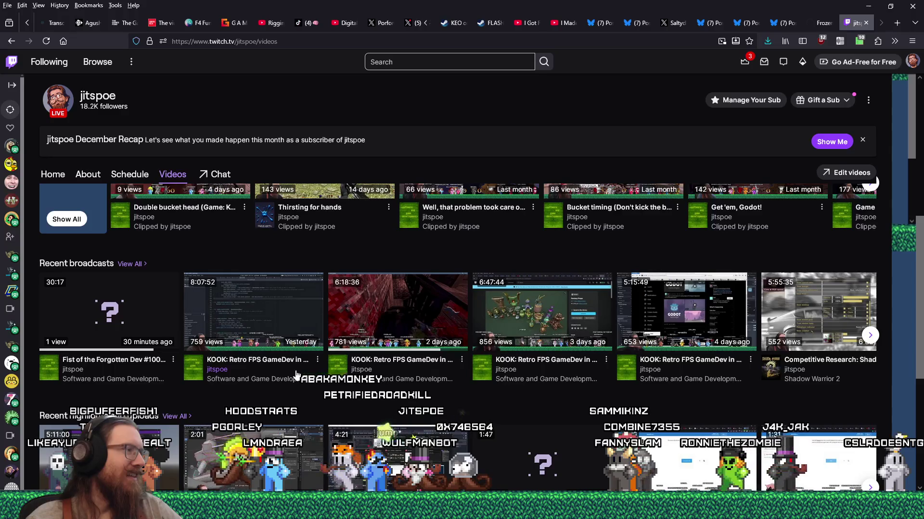
pyautogui.moveTo(200, 285)
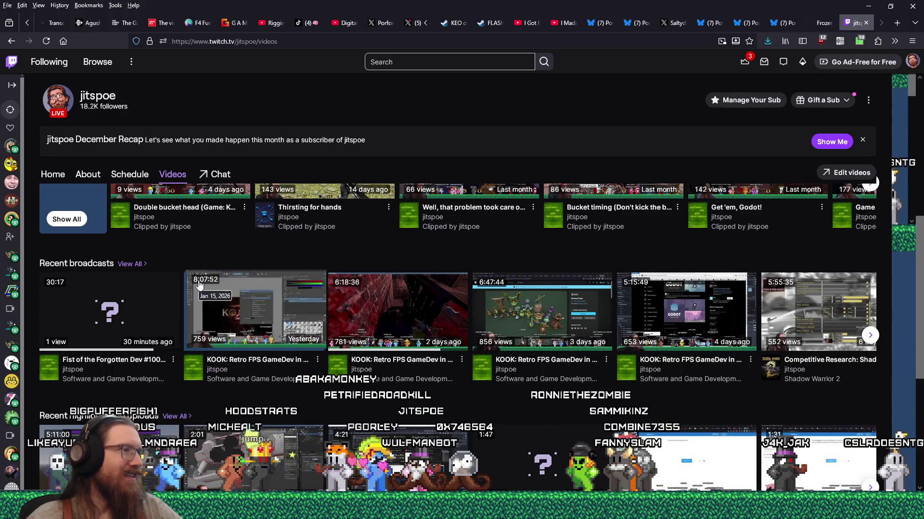
pyautogui.moveTo(375, 295)
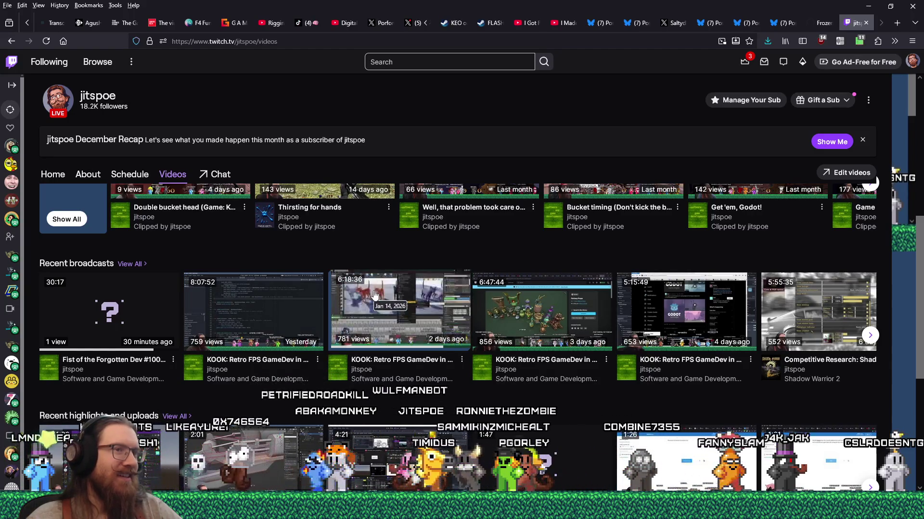
pyautogui.moveTo(231, 302)
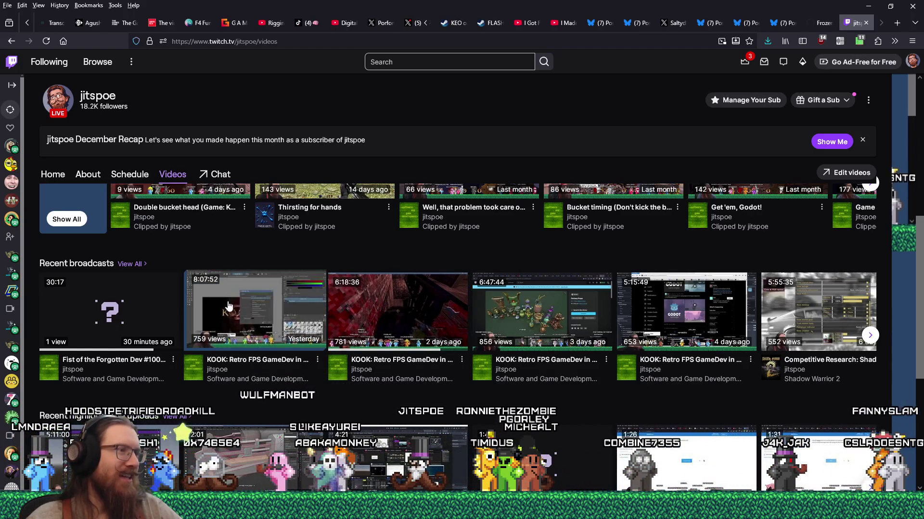
pyautogui.moveTo(515, 308)
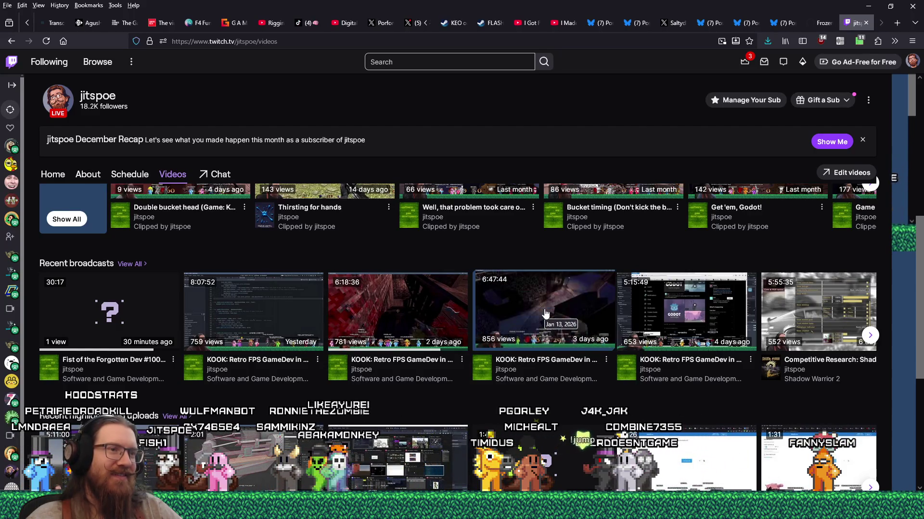
pyautogui.scroll(-2, 448, 317)
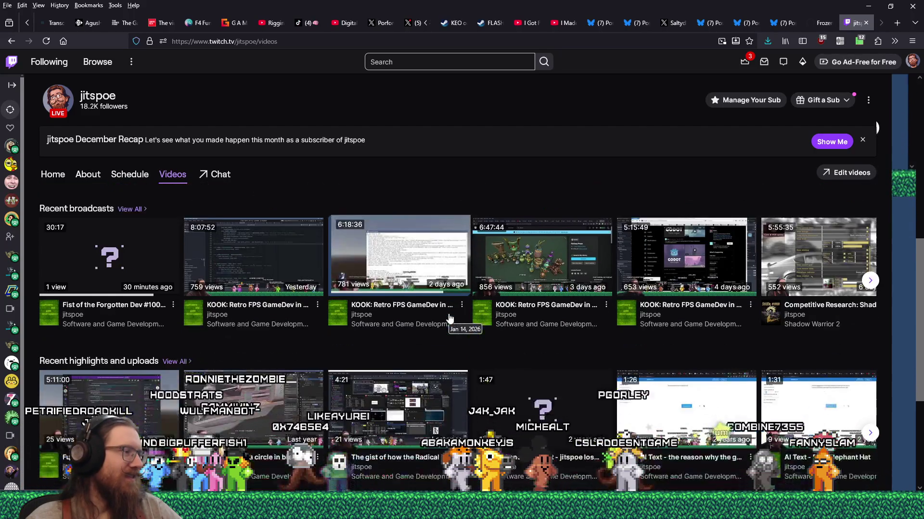
pyautogui.scroll(1, 449, 315)
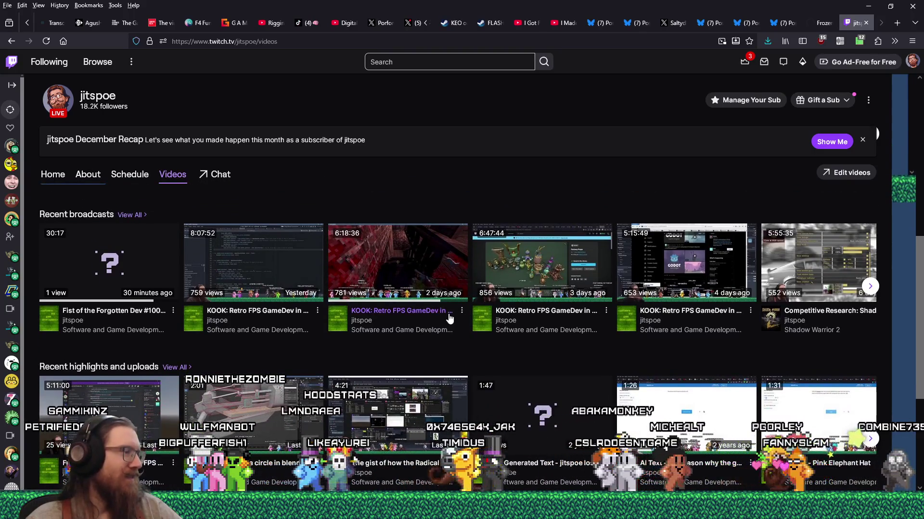
pyautogui.scroll(-3, 448, 317)
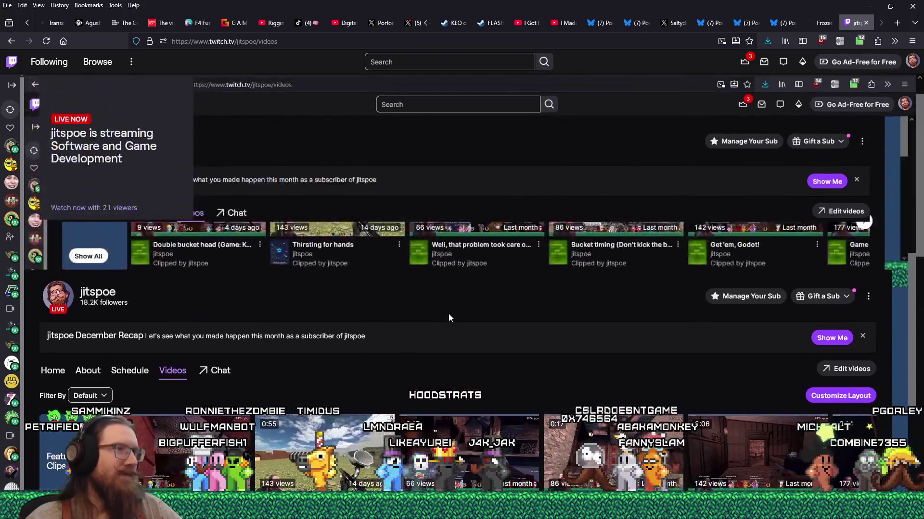
pyautogui.scroll(-1, 449, 318)
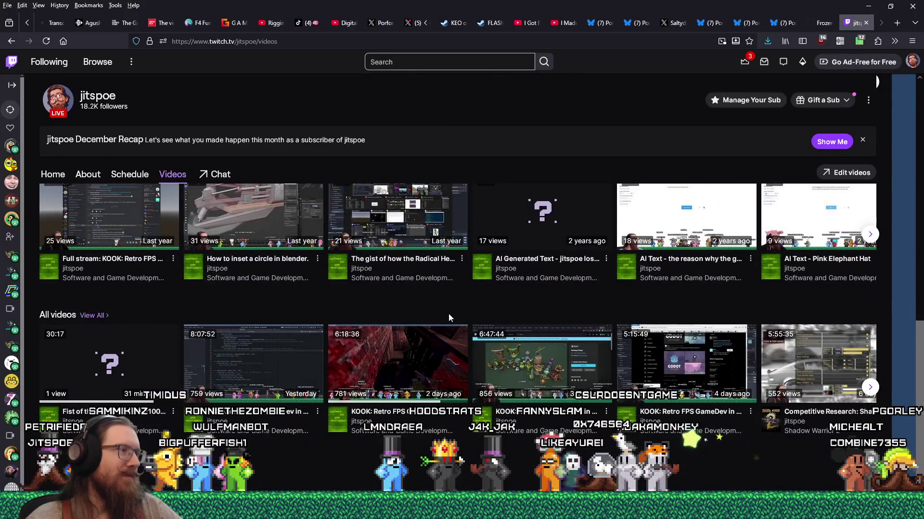
pyautogui.scroll(1, 448, 315)
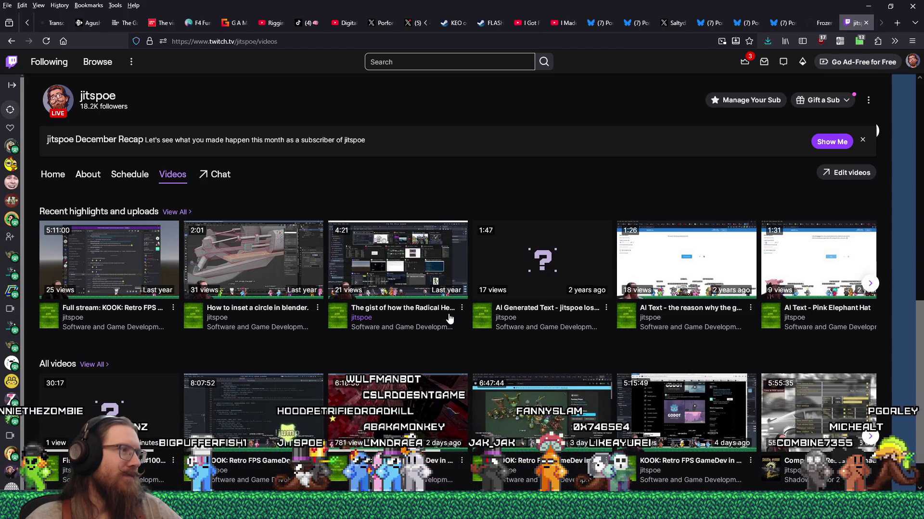
pyautogui.moveTo(281, 268)
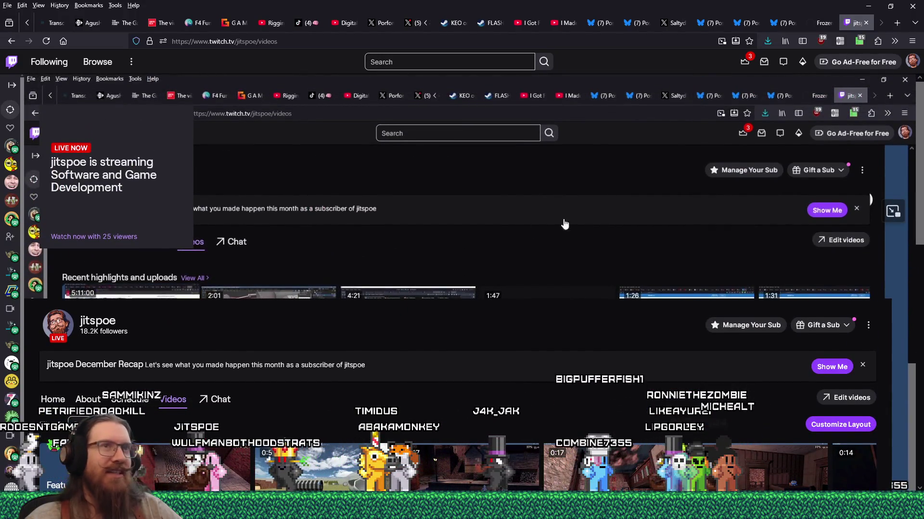
pyautogui.click(865, 23)
pyautogui.hotkey('alt', 'Tab')
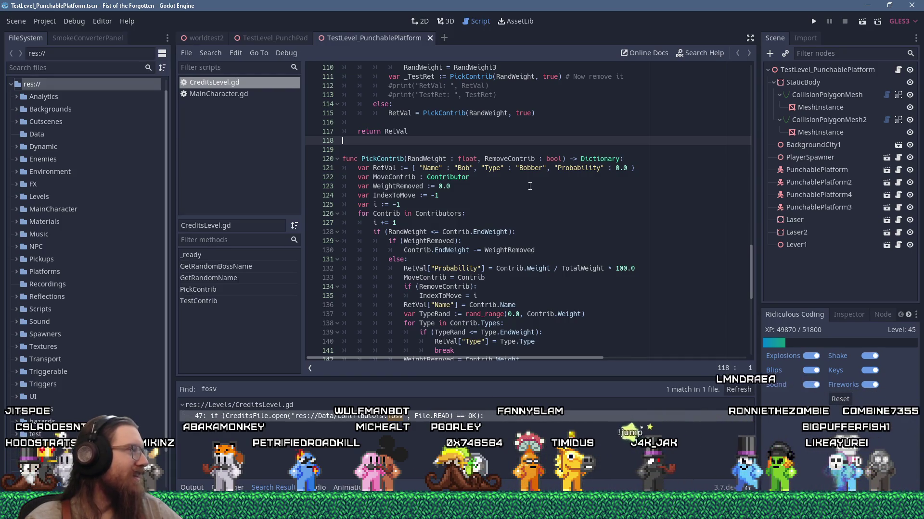
# Look over the PickContrib boss-selection code around lines 117–119 of CreditsLevel.gd
pyautogui.click(483, 131)
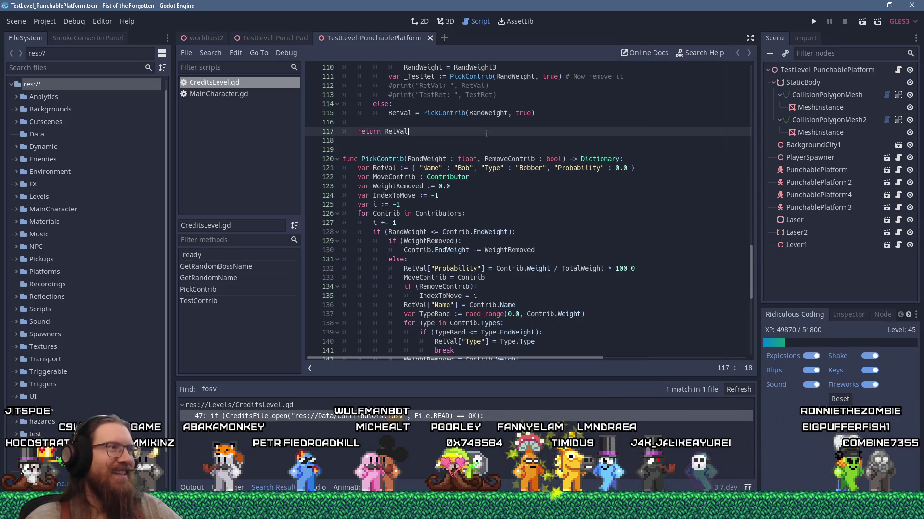
pyautogui.scroll(4, 483, 140)
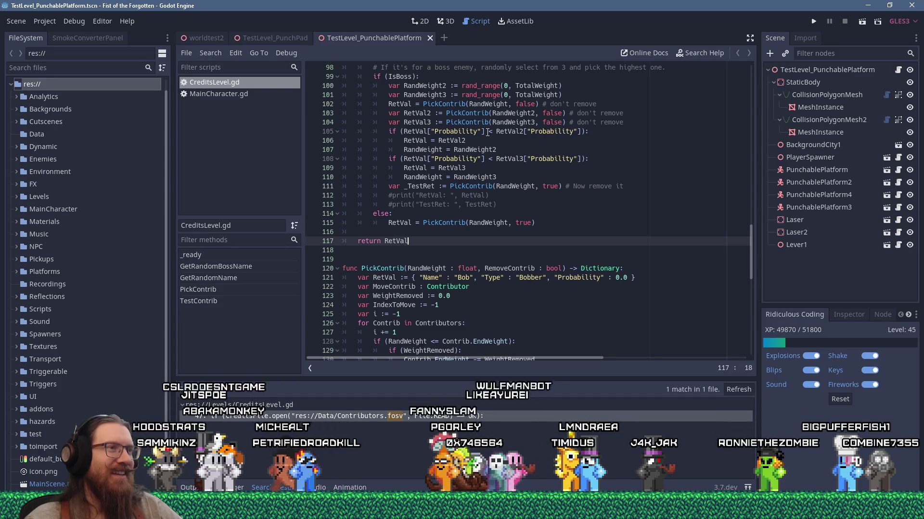
pyautogui.scroll(-5, 487, 131)
pyautogui.scroll(3, 433, 164)
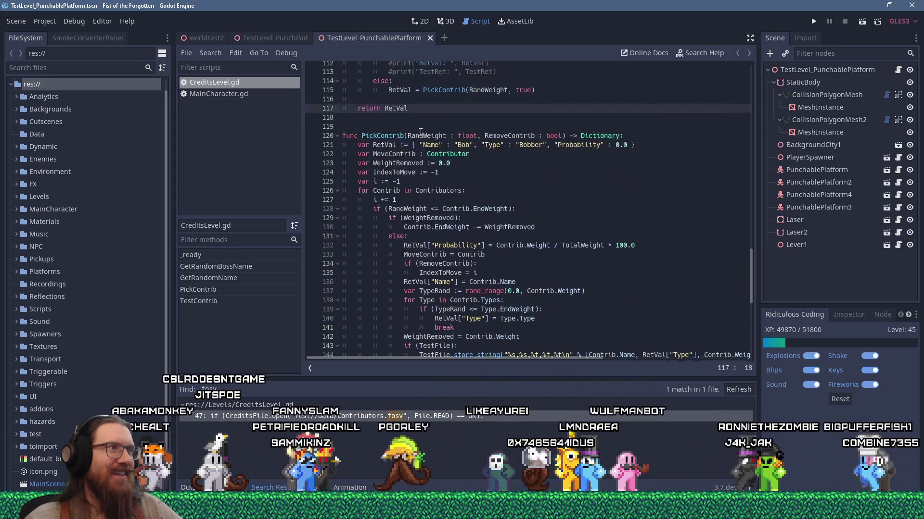
pyautogui.click(426, 177)
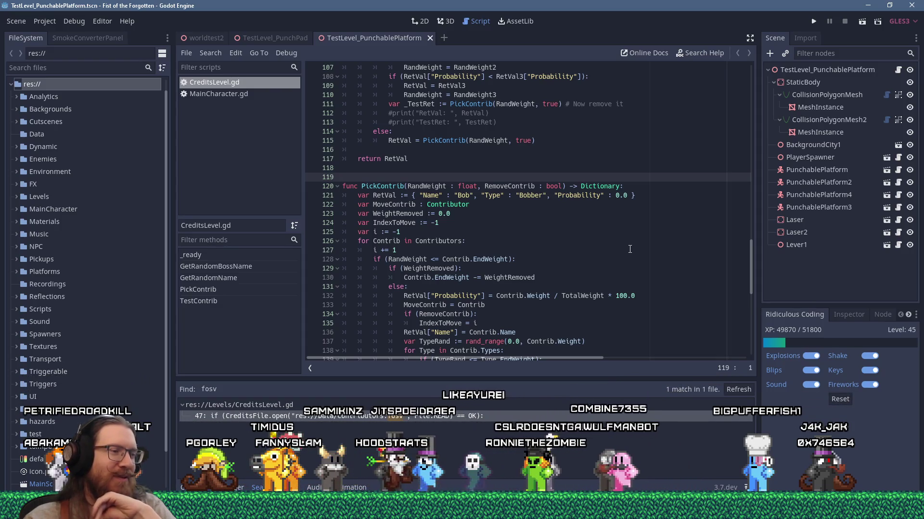
pyautogui.click(393, 170)
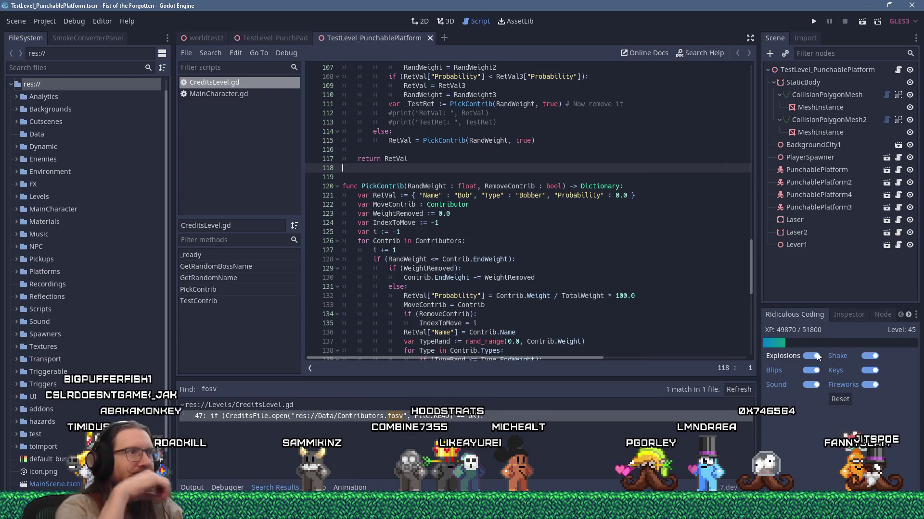
# Read fotf_todo.txt's long lines, then minimize it and run the game
pyautogui.hotkey('alt', 'Tab')
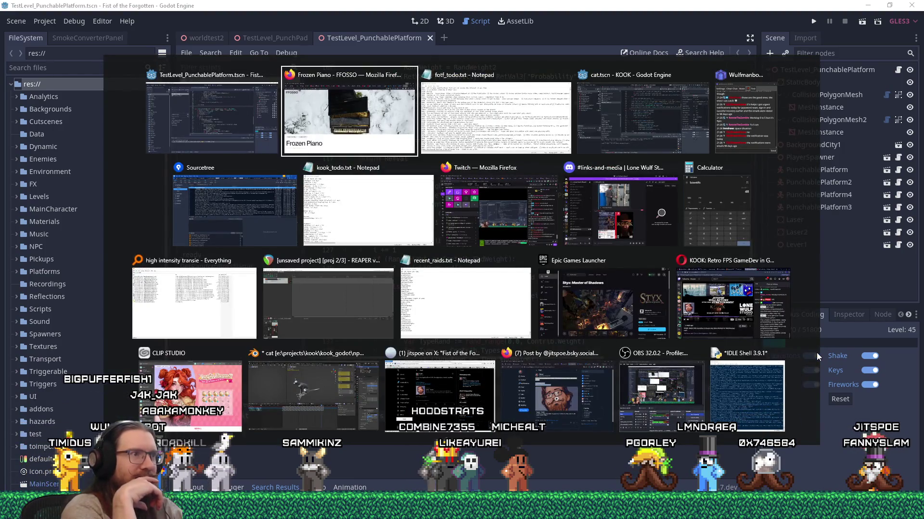
pyautogui.hotkey('alt', 'Tab')
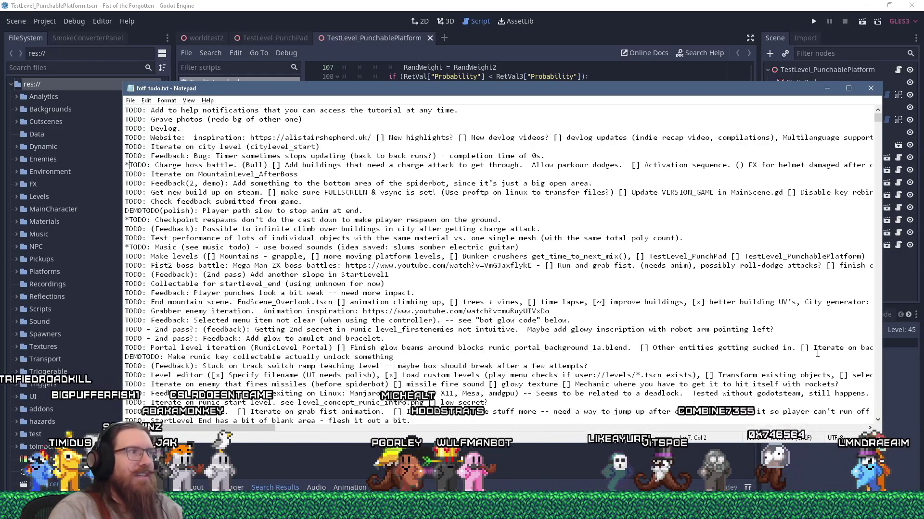
pyautogui.moveTo(200, 427)
pyautogui.mouseDown()
pyautogui.moveTo(355, 432)
pyautogui.moveTo(302, 432)
pyautogui.mouseUp()
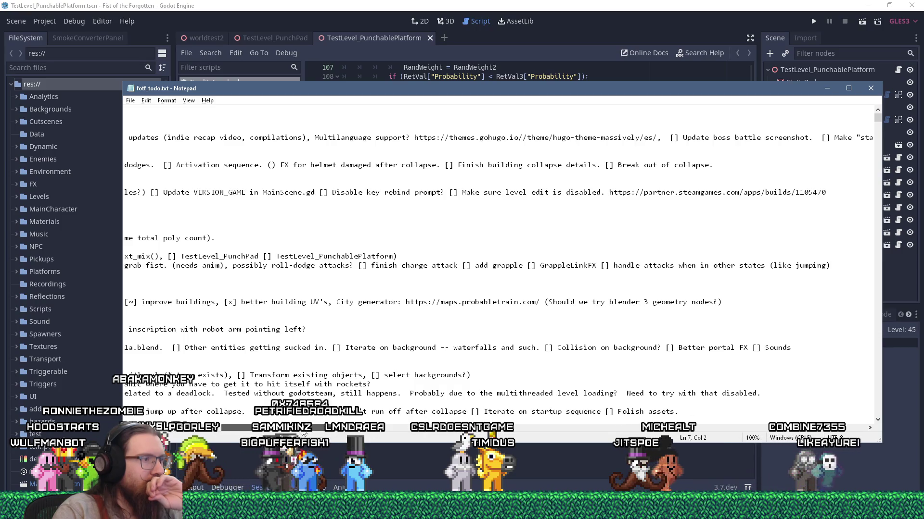
pyautogui.click(767, 1)
pyautogui.click(811, 20)
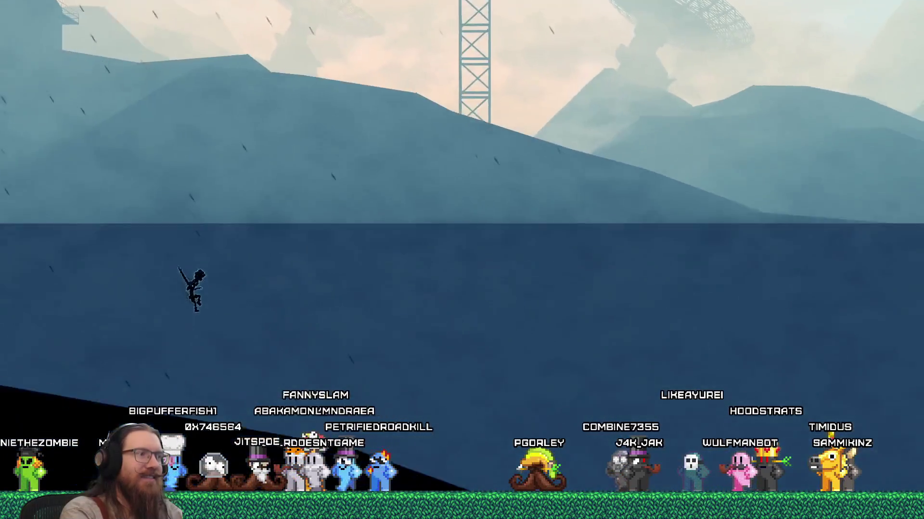
# Open the dev console and run rmap CityLevel_Boss
pyautogui.press('`')
pyautogui.write('rmap CityLevel_Boss')
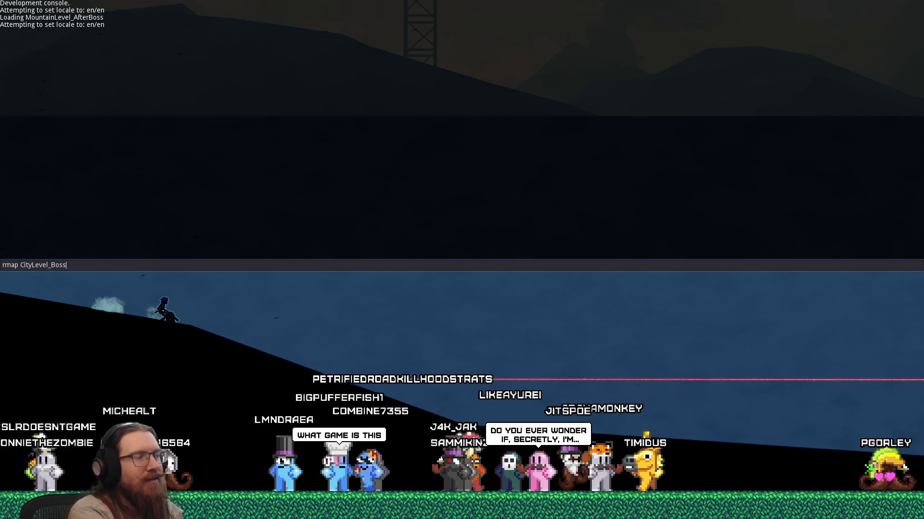
pyautogui.press('Return')
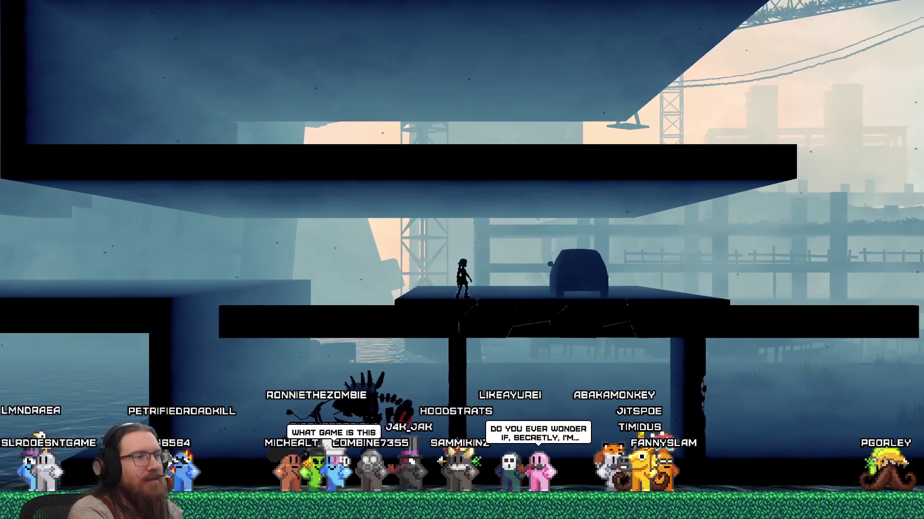
# Walk the character left past the wrecked machine under the overpass, then reopen the dev console
pyautogui.press('Left')
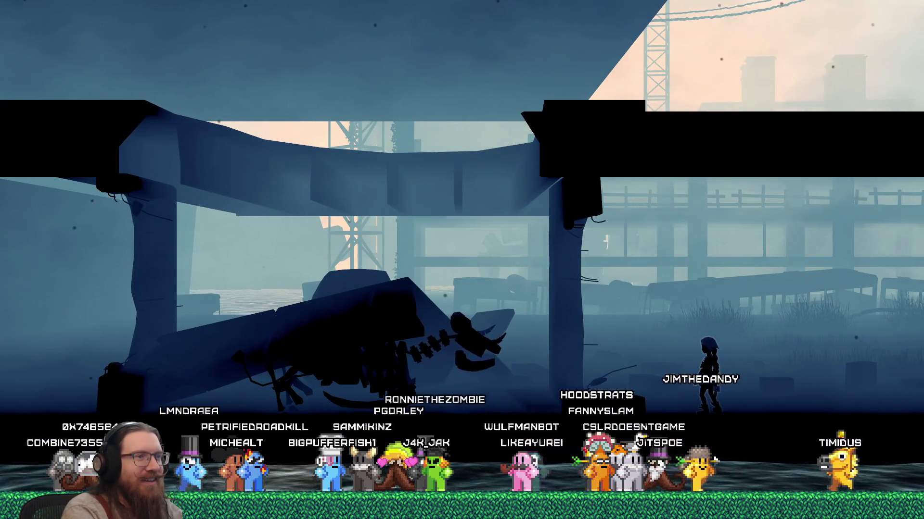
pyautogui.press('`')
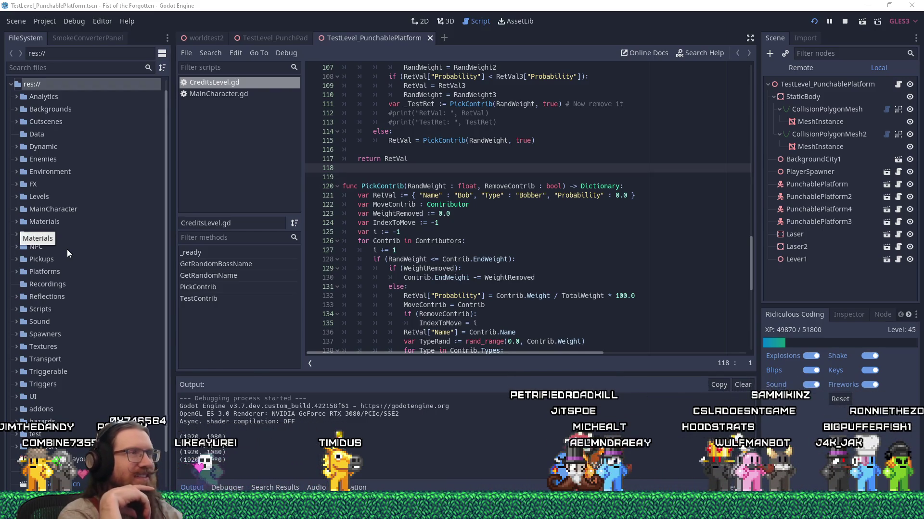
# Highlight the Fist of the Forgotten (DEBUG) window in the Alt+Tab switcher
pyautogui.hotkey('alt', 'Tab')
pyautogui.hotkey('alt', 'Tab')
pyautogui.hotkey('alt', 'Tab')
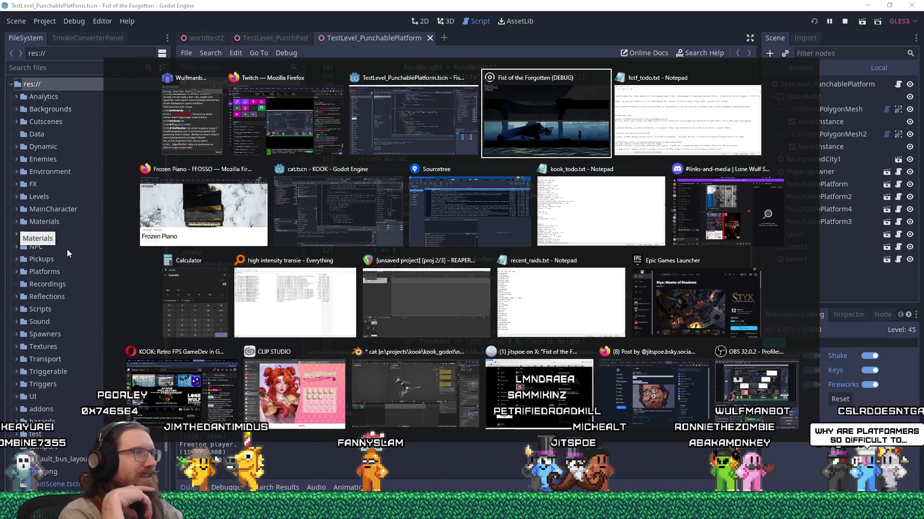
# Bring the debug game window to the front and close the developer console to resume play
pyautogui.press('alt')
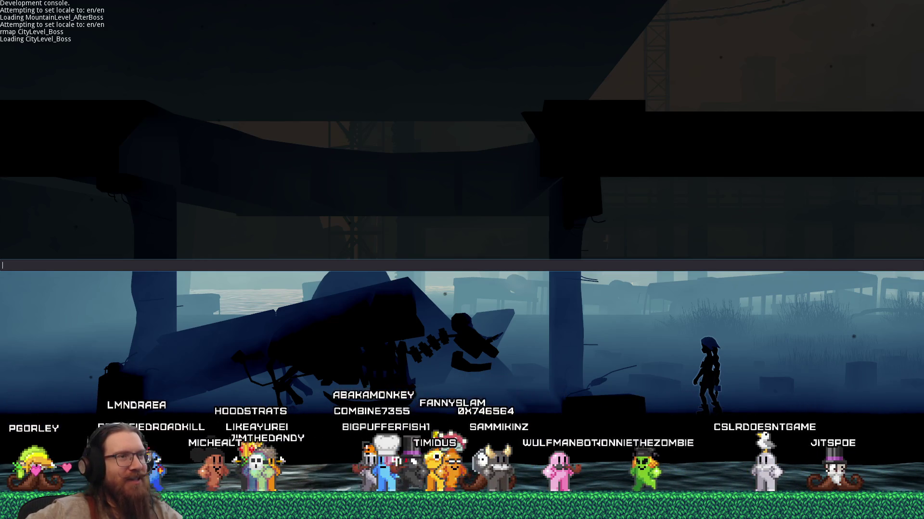
pyautogui.press('`')
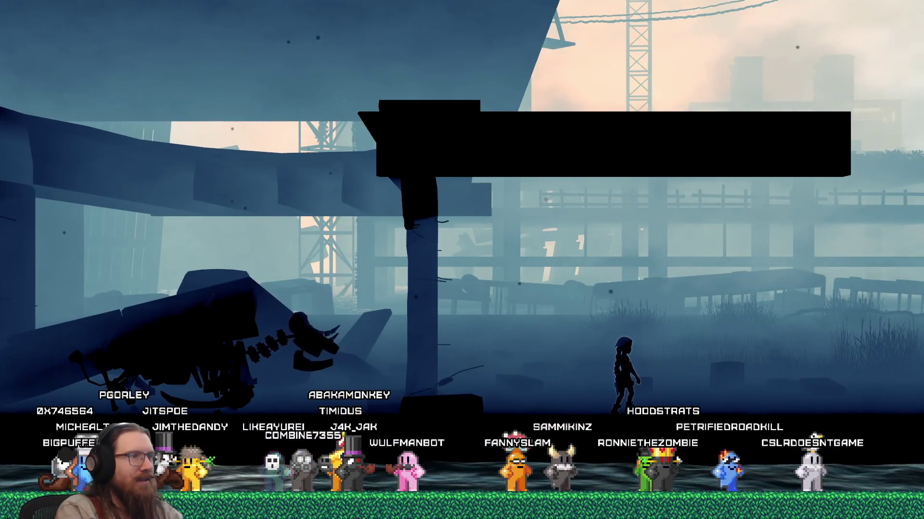
# Open the developer console in the running boss level to enter givefist
pyautogui.press('`')
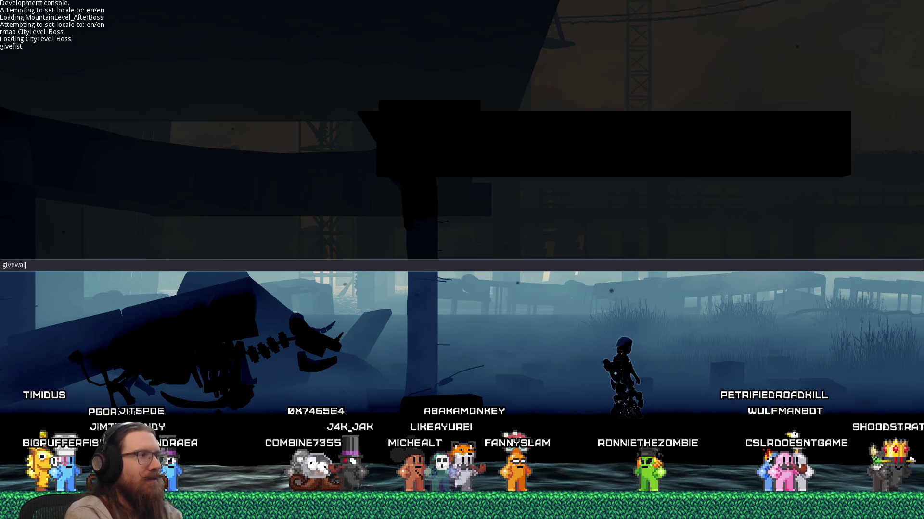
# Run givewallhang and reload CityLevel_Boss by recalling the earlier rmap command
pyautogui.press('`')
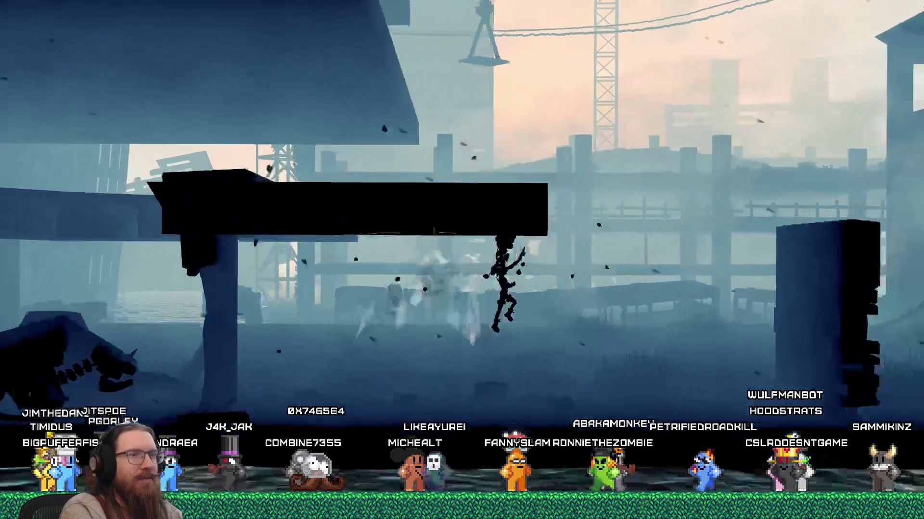
pyautogui.press('`')
pyautogui.press('Up')
pyautogui.press('Up')
pyautogui.press('Up')
pyautogui.press('Return')
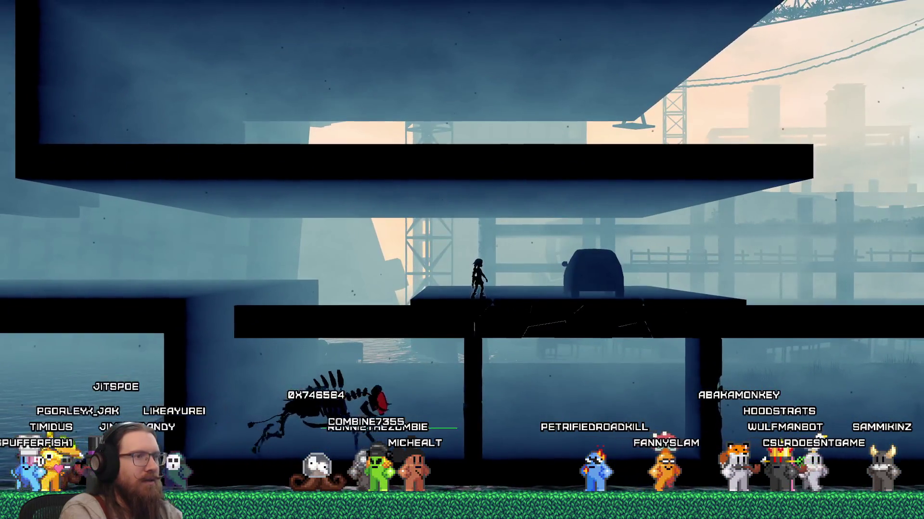
pyautogui.press('`')
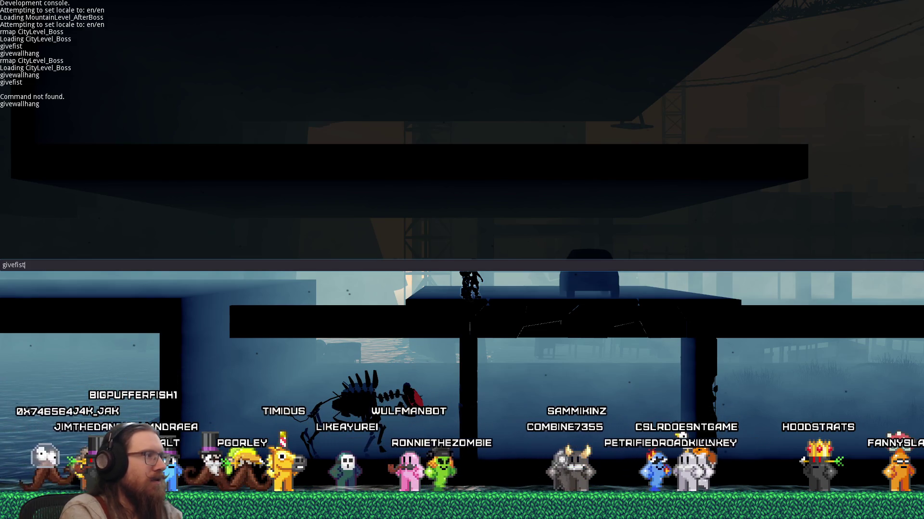
pyautogui.press('Return')
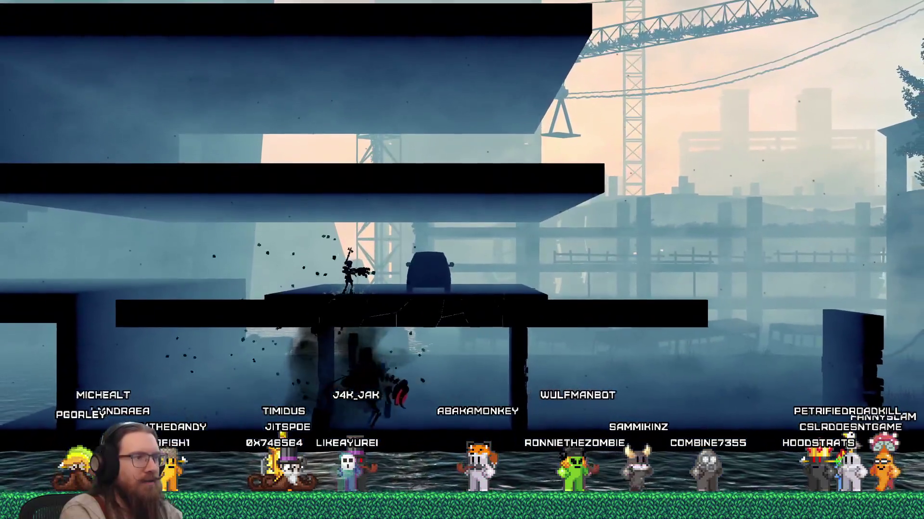
# Move over the car, jump onto the upper beam to dodge the skeleton boss, then drop down
pyautogui.press('d')
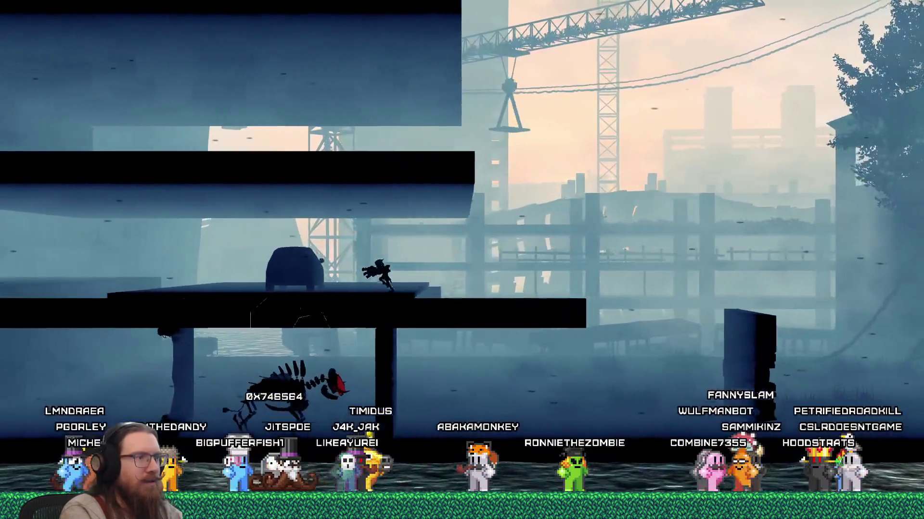
pyautogui.press('a')
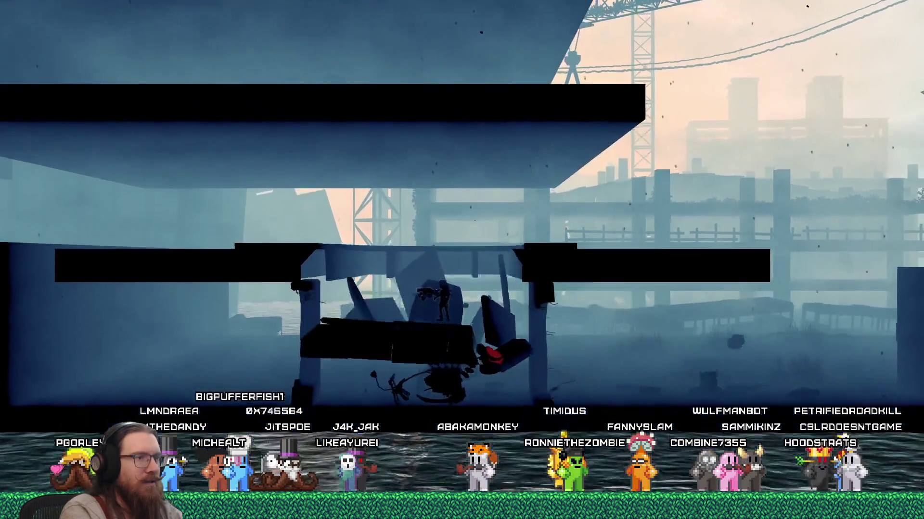
pyautogui.press('space')
pyautogui.press('d')
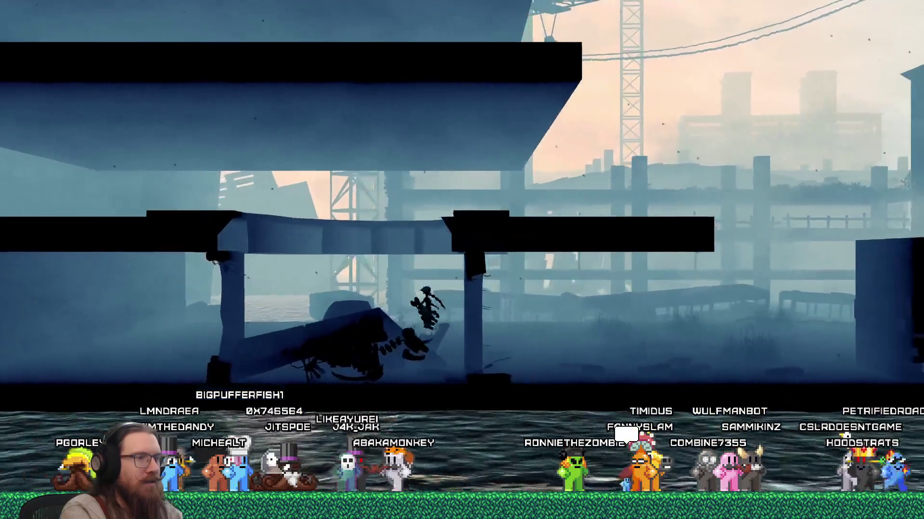
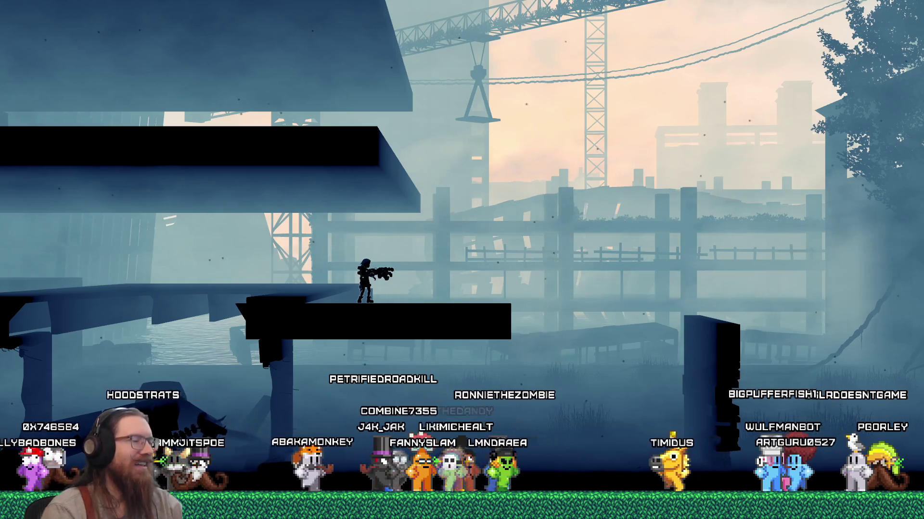
# Run right through the foggy city, jumping six times across the dark platforms and ledges
pyautogui.press('space')
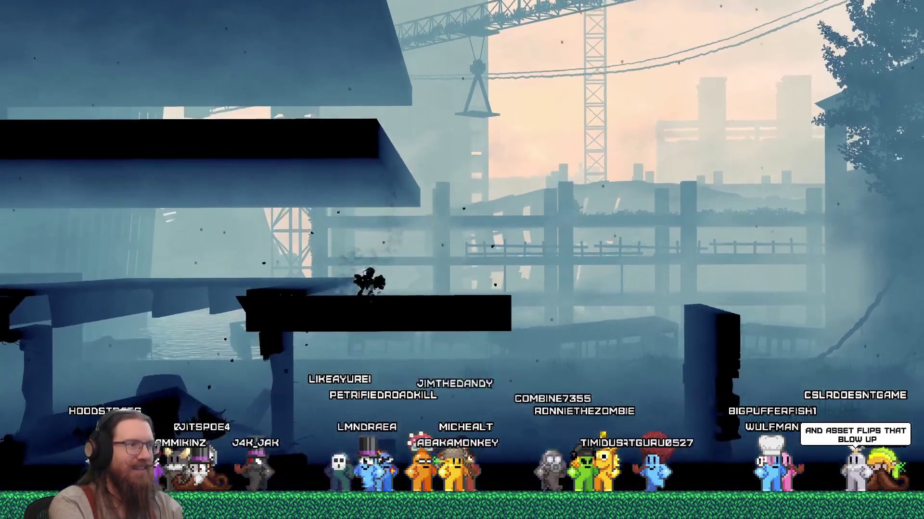
pyautogui.press('space')
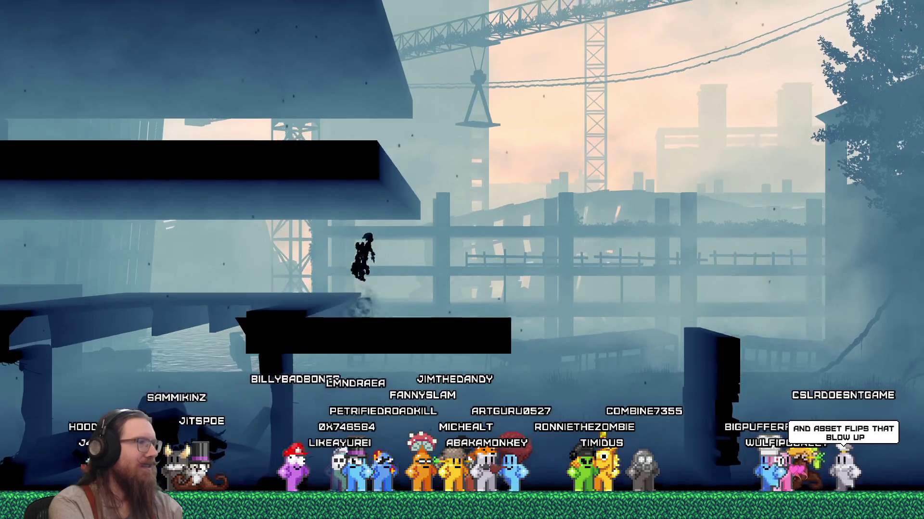
pyautogui.press('space')
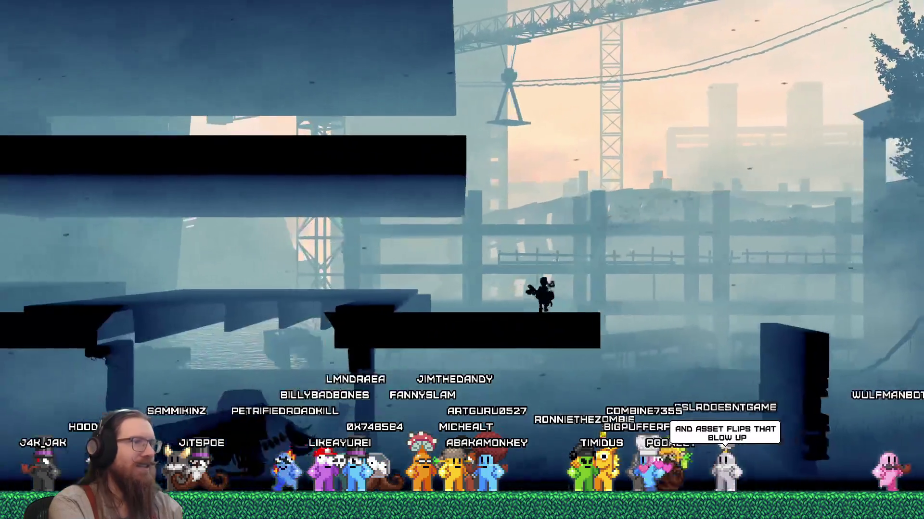
pyautogui.press('space')
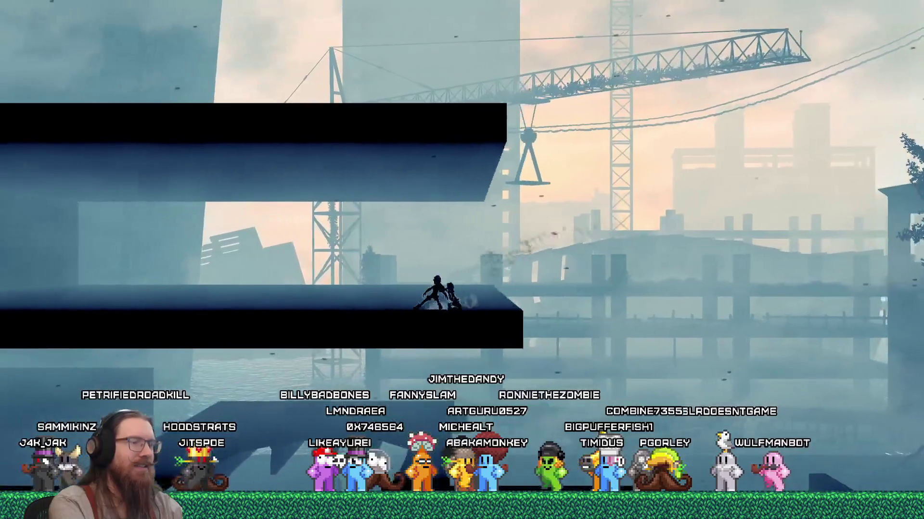
pyautogui.press('space')
pyautogui.press('space')
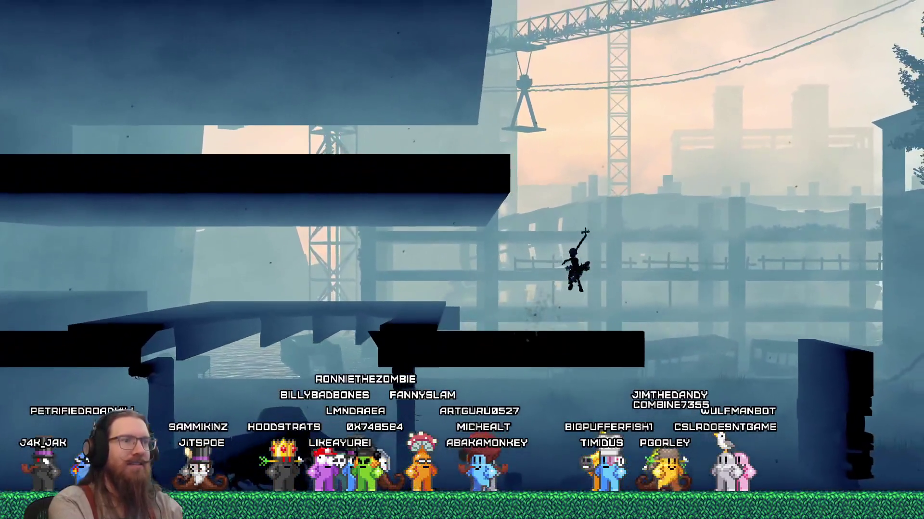
pyautogui.press('space')
pyautogui.press('space')
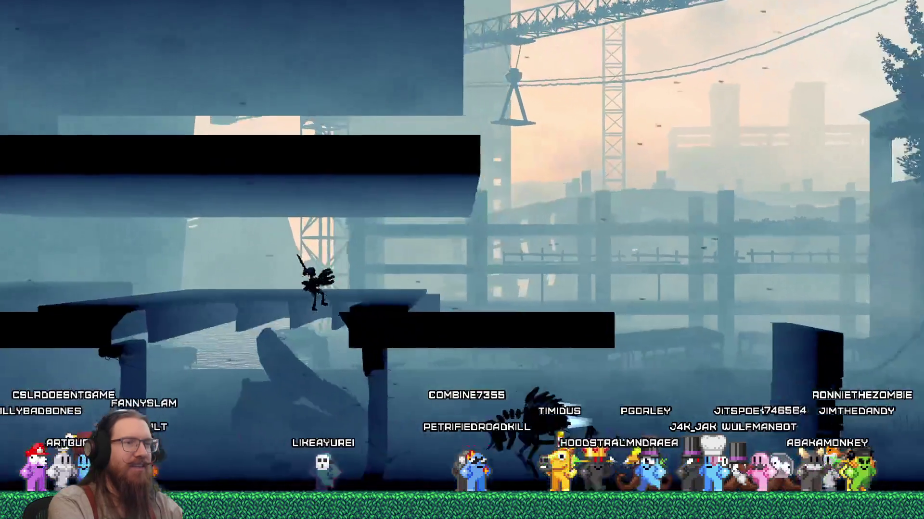
# Drop down the development console over the CityLevel_Boss level
pyautogui.press('`')
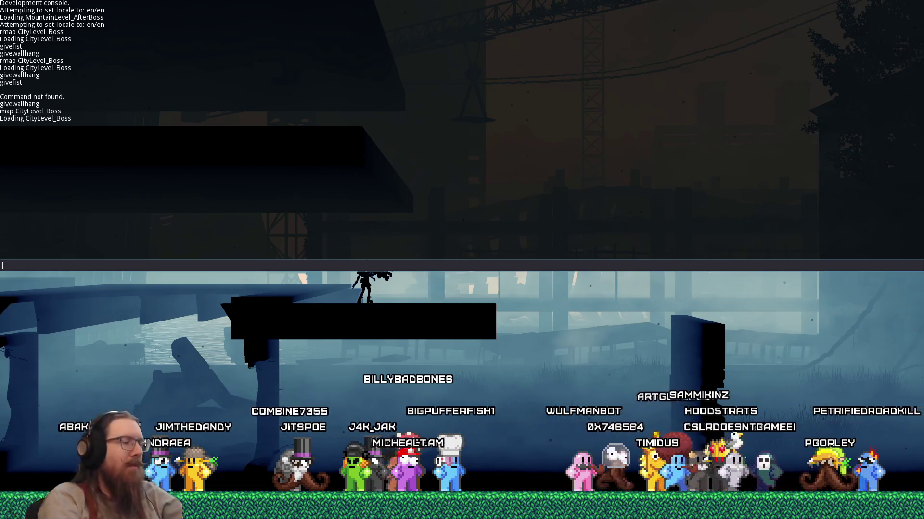
# Close the console and fight the skeletal creature, running, crouching and leaping at it
pyautogui.press('`')
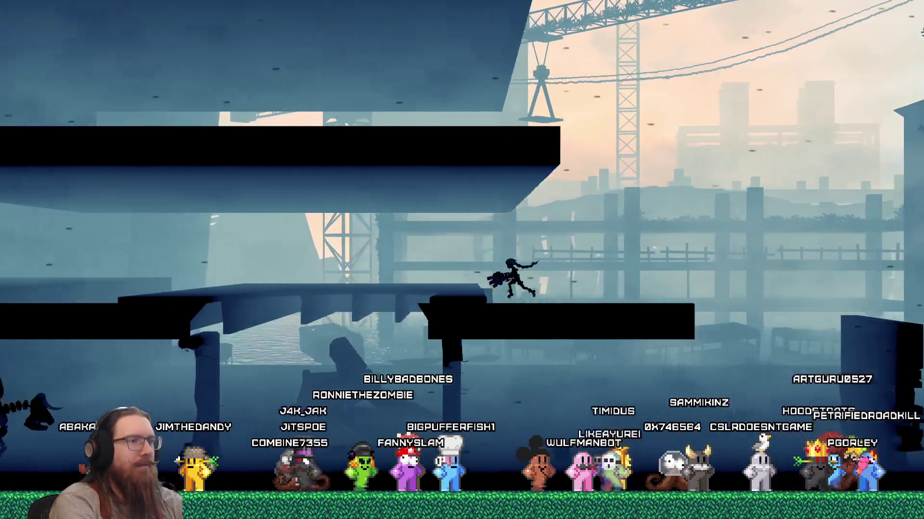
pyautogui.press('a')
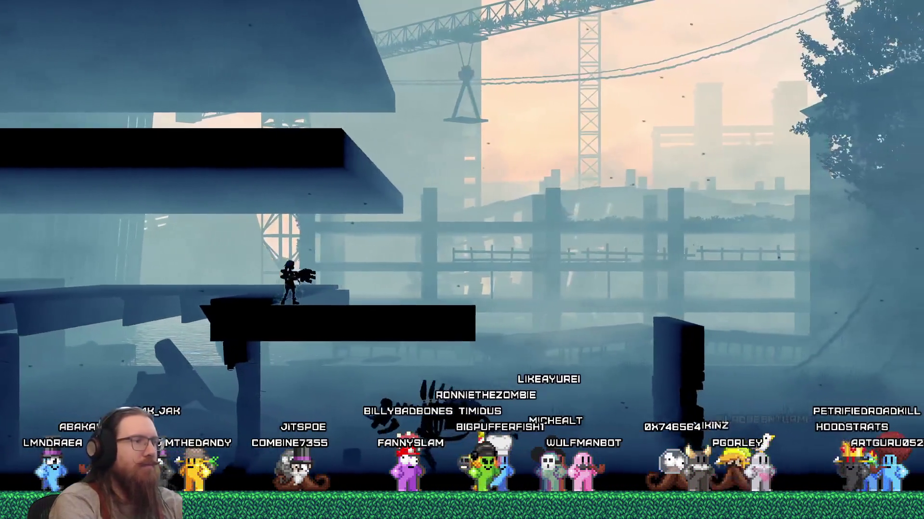
pyautogui.press('d')
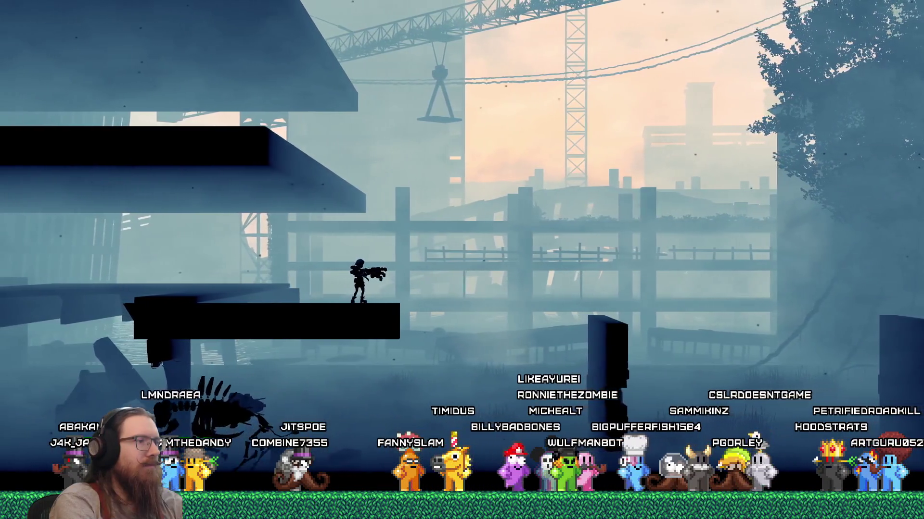
pyautogui.press('s')
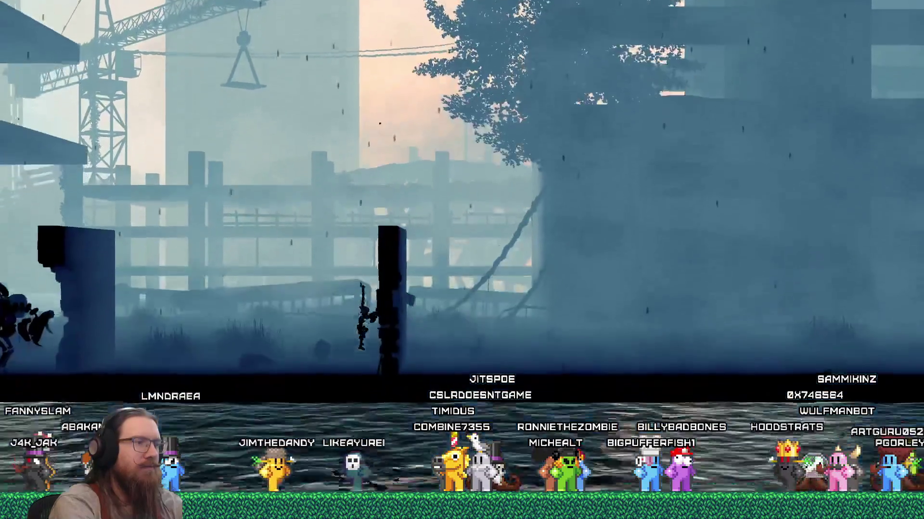
pyautogui.press('d')
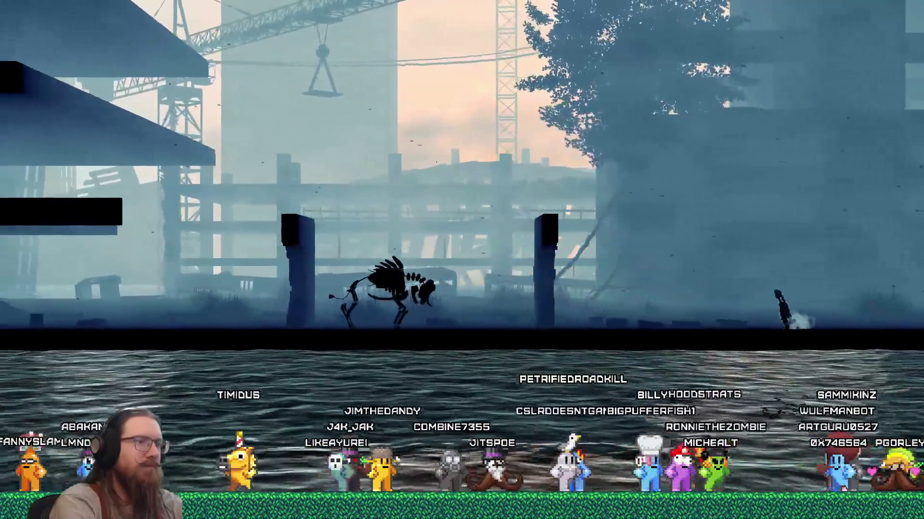
pyautogui.press('space')
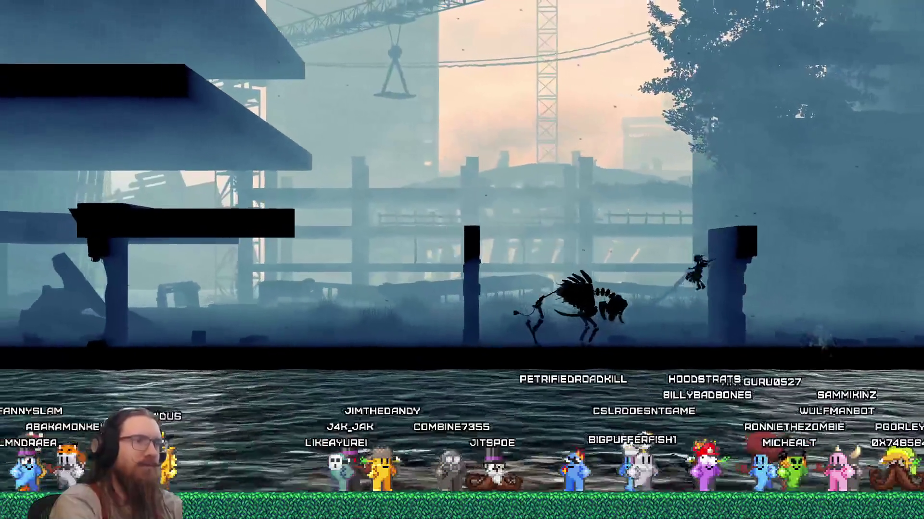
# Drop to the lower floor, then quit the game with the console's quit command
pyautogui.press('a')
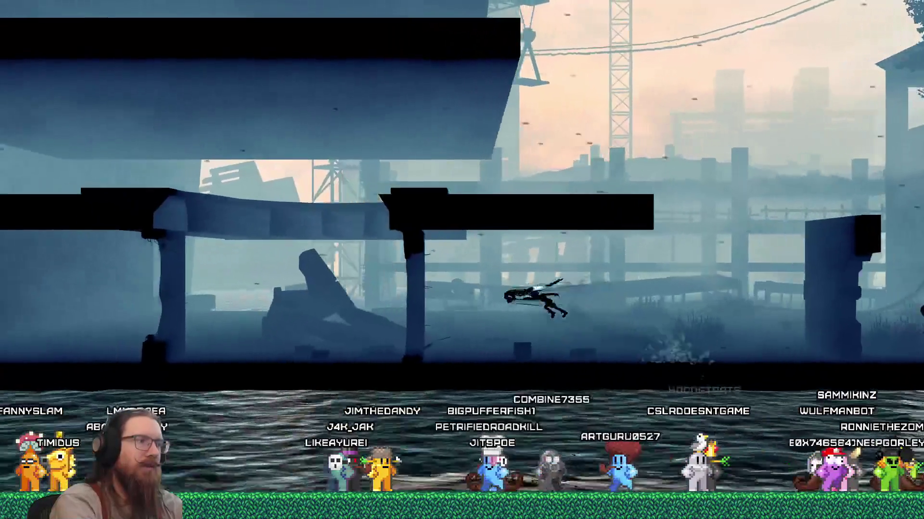
pyautogui.press('a')
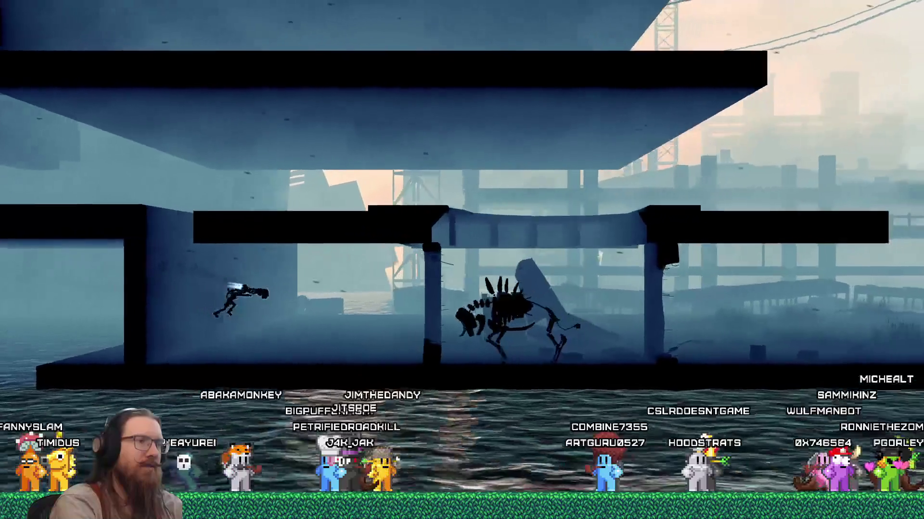
pyautogui.press('`')
pyautogui.write('quit')
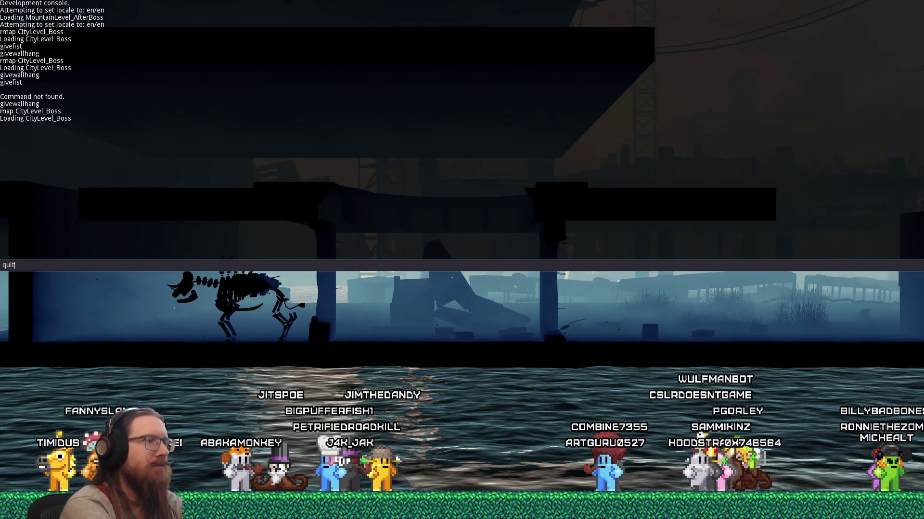
pyautogui.press('Return')
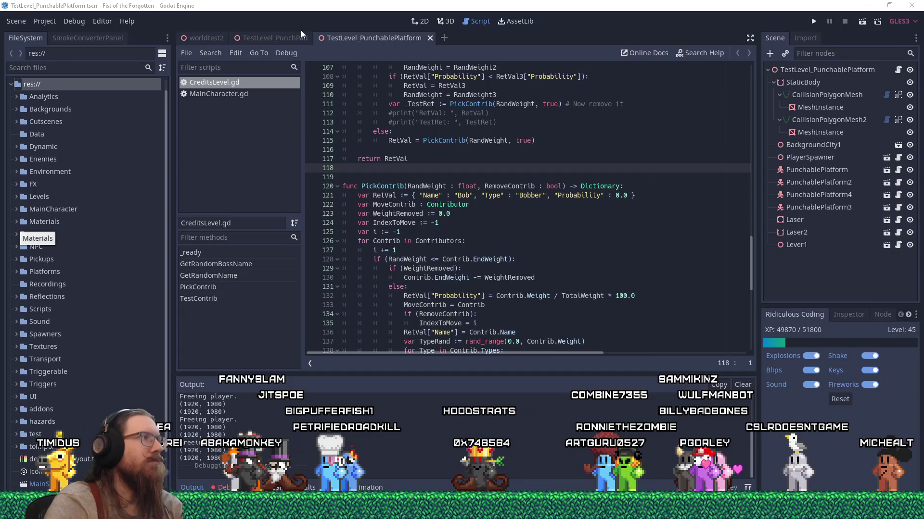
# Search files for 'helmet' and view the owners of BossBullHelmet.tscn, then close the list
pyautogui.click(121, 68)
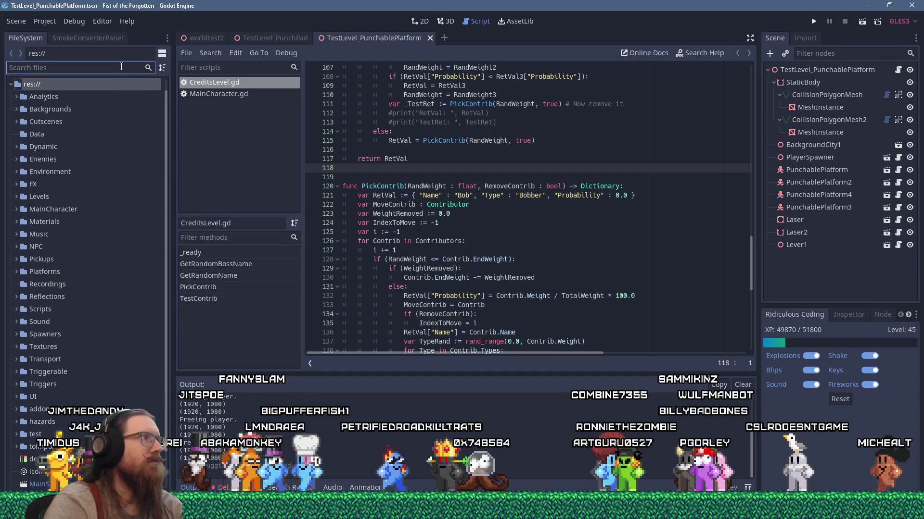
pyautogui.write('helmet')
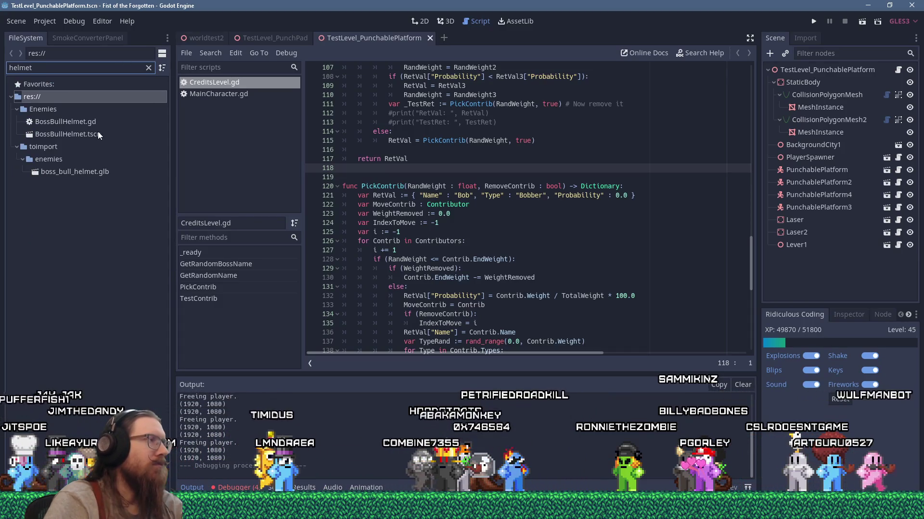
pyautogui.rightClick(97, 133)
pyautogui.click(166, 227)
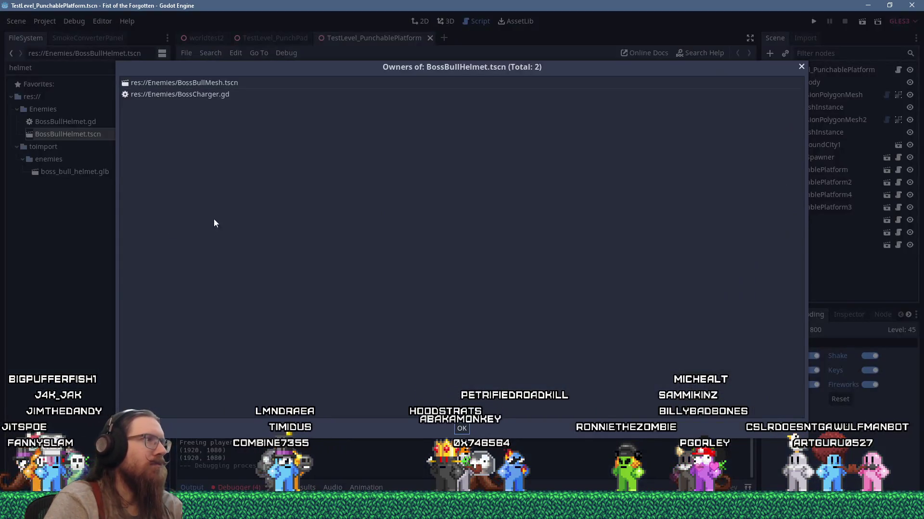
pyautogui.click(801, 67)
# Search 'bossbull', open BossBullMesh.tscn and orbit its 3D view of the boss
pyautogui.doubleClick(75, 67)
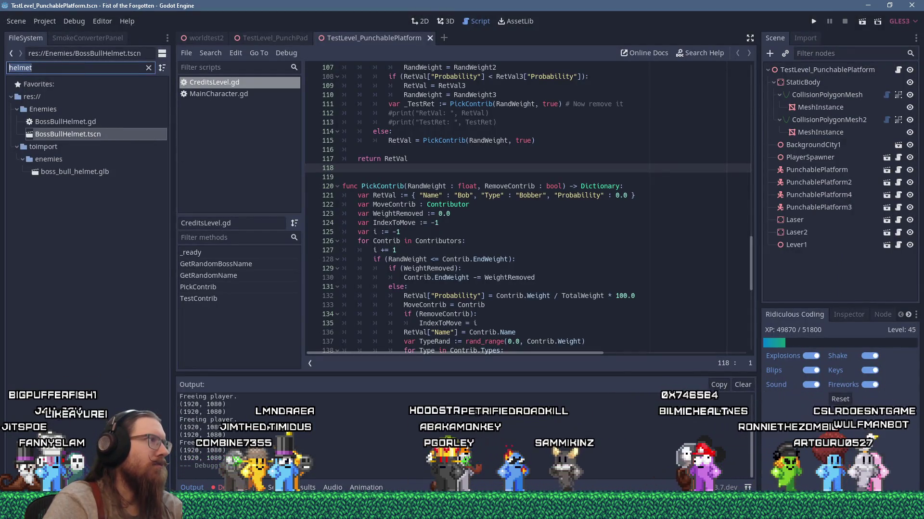
pyautogui.write('bossbull')
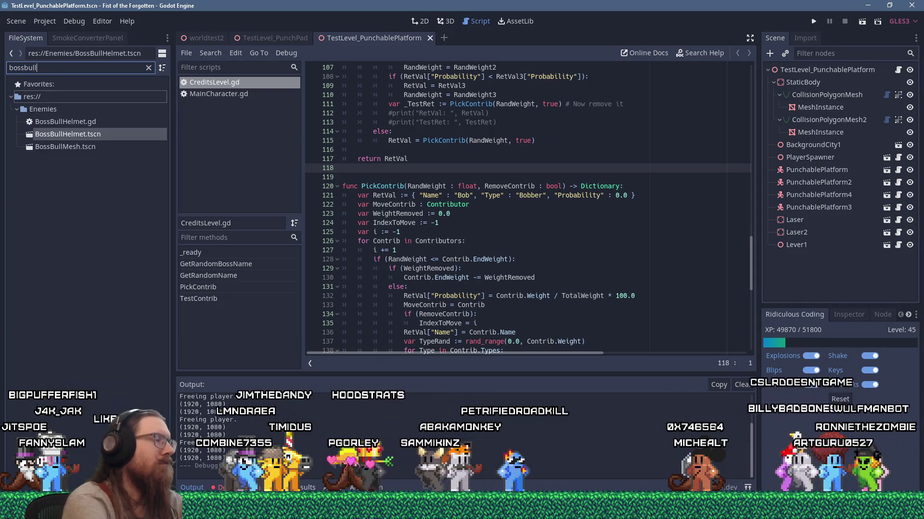
pyautogui.doubleClick(87, 146)
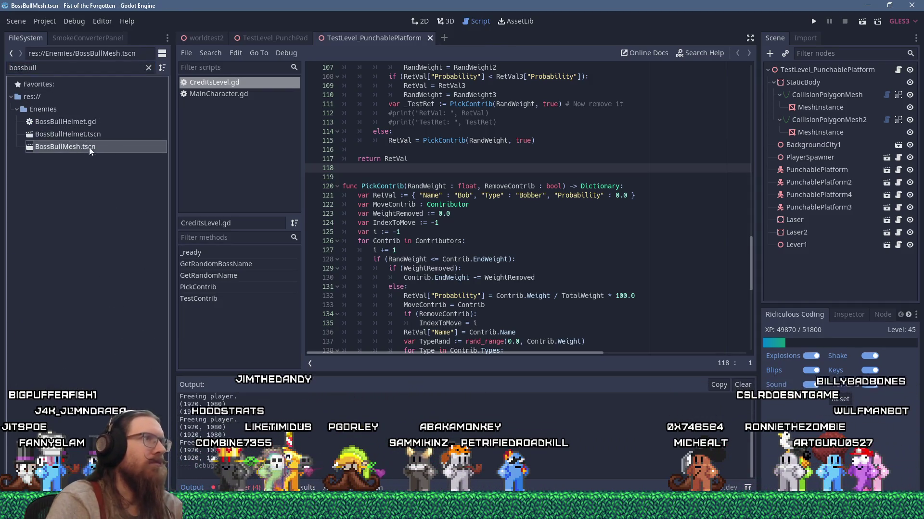
pyautogui.click(449, 22)
pyautogui.moveTo(455, 67)
pyautogui.mouseDown()
pyautogui.moveTo(461, 99)
pyautogui.moveTo(346, 137)
pyautogui.moveTo(255, 145)
pyautogui.moveTo(493, 108)
pyautogui.mouseUp()
pyautogui.scroll(6, 507, 108)
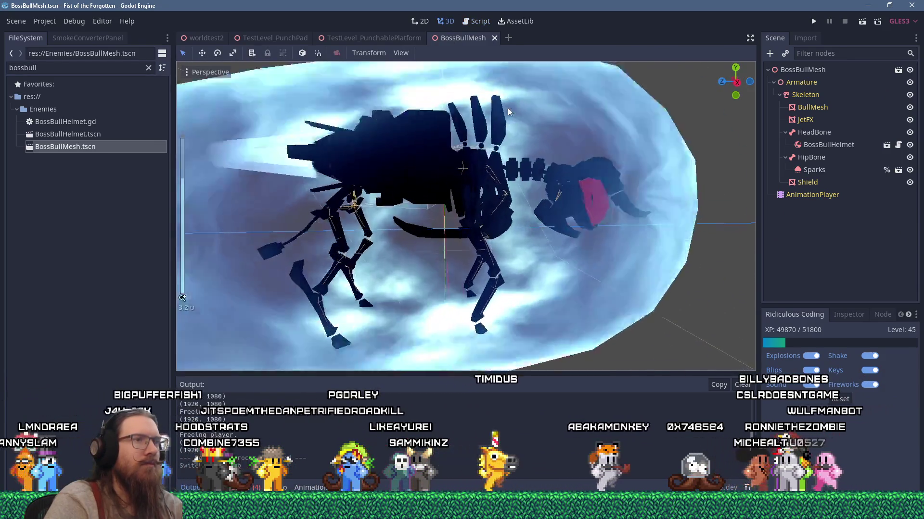
pyautogui.scroll(-5, 426, 138)
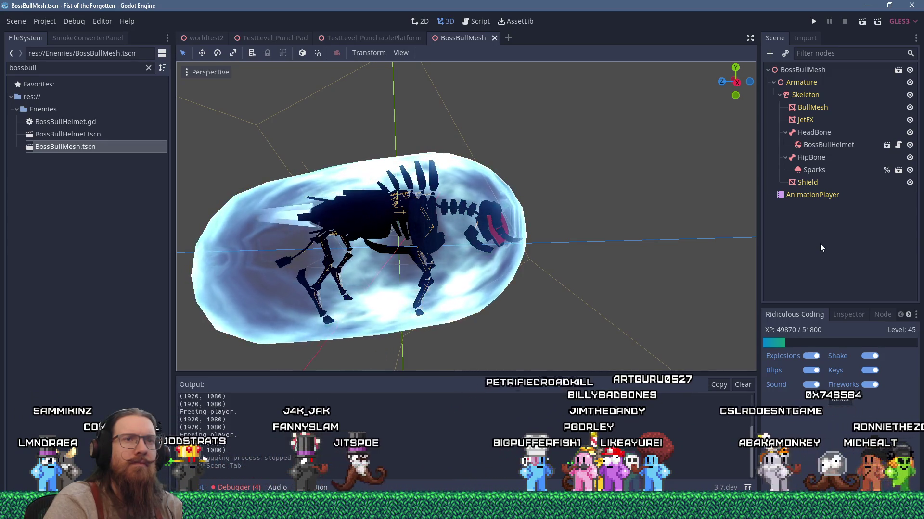
pyautogui.click(829, 146)
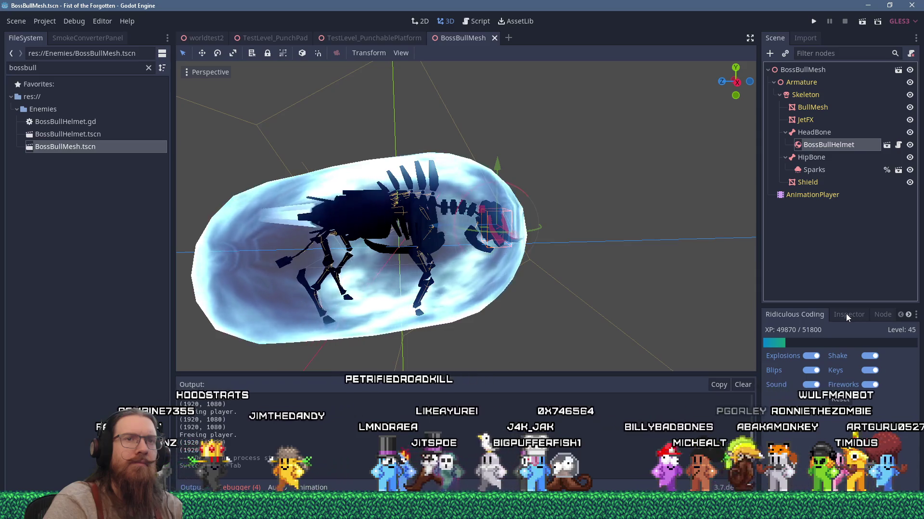
pyautogui.click(479, 21)
# Find 'bossbullhelm' in all project files and jump to HelmetAttached on BossCharger.gd line 66
pyautogui.click(210, 53)
pyautogui.click(252, 125)
pyautogui.write('bo')
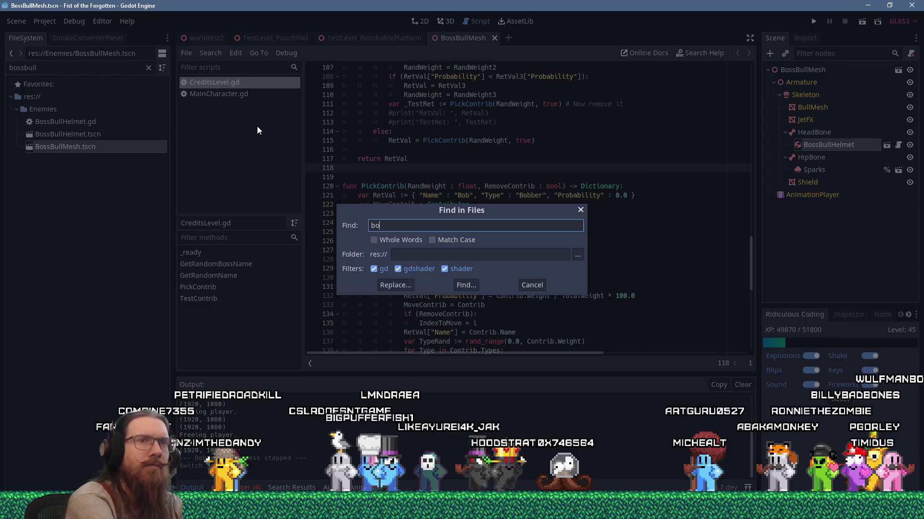
pyautogui.write('ssbullhelm')
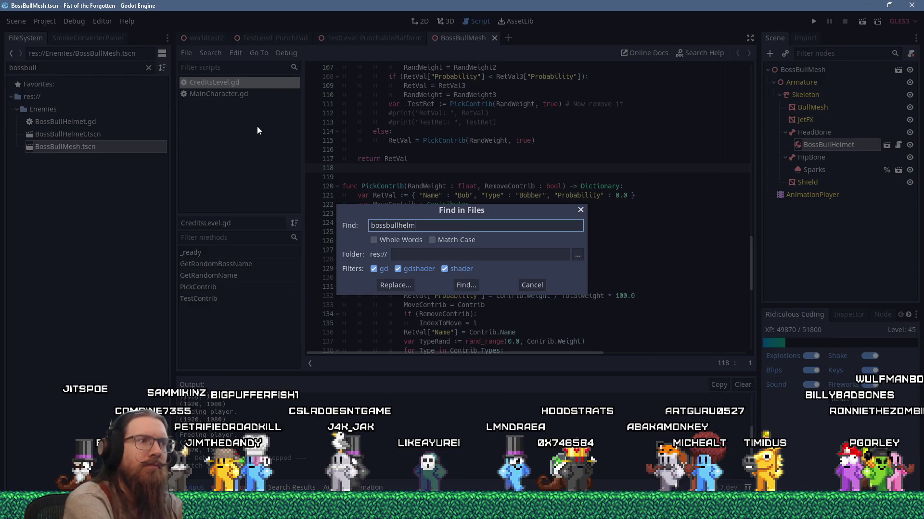
pyautogui.press('Return')
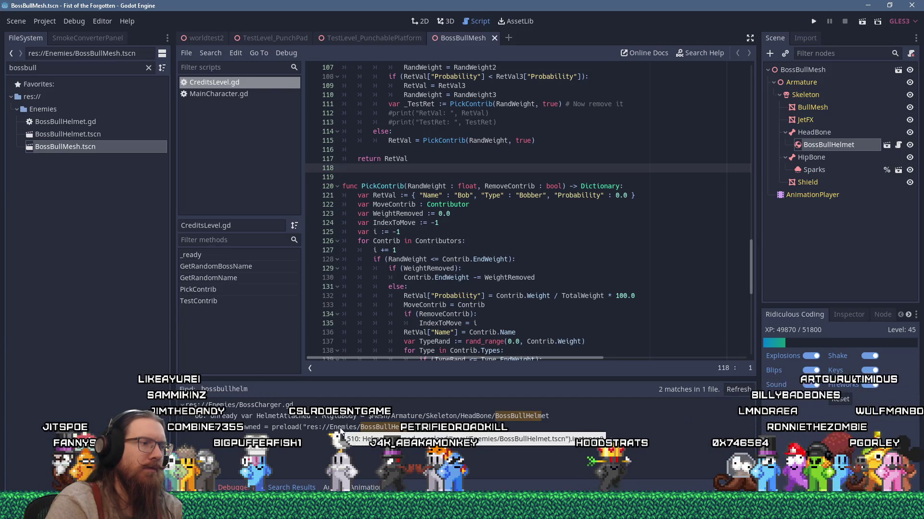
pyautogui.click(339, 434)
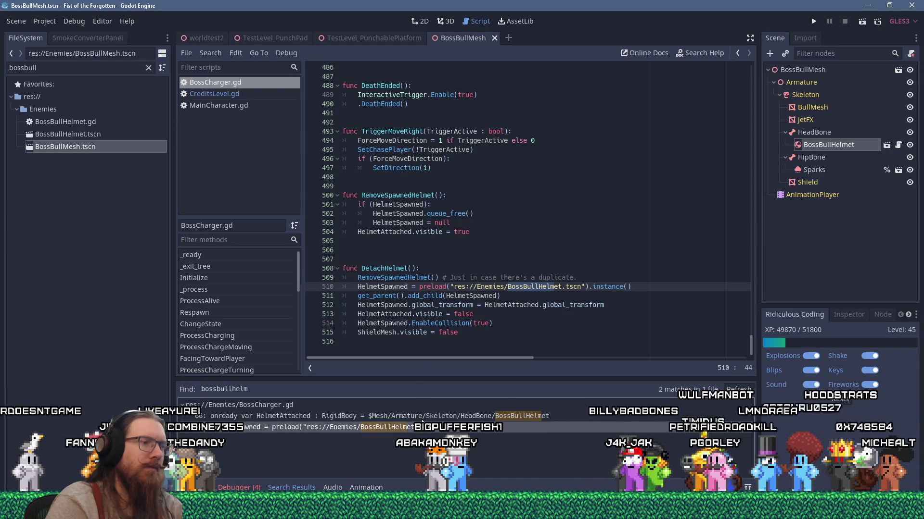
pyautogui.click(421, 417)
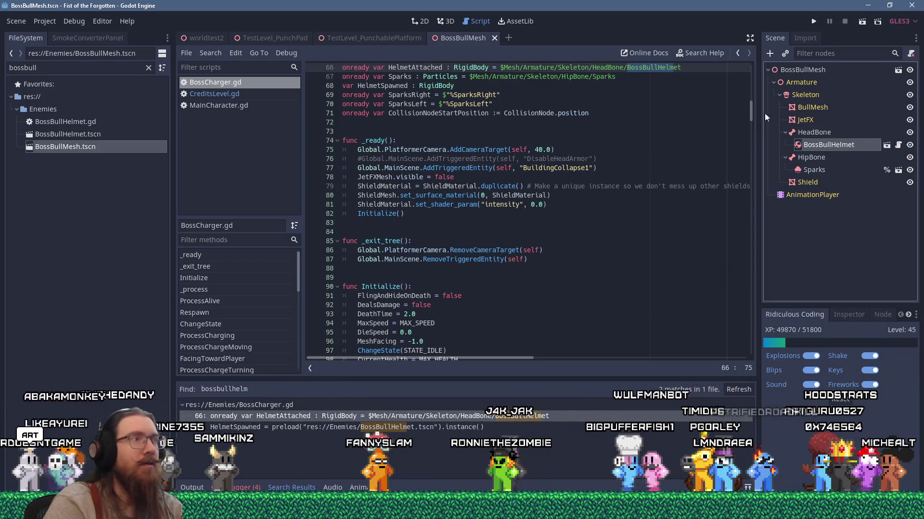
# Set the BossBullHelmet body's Mode to Kinematic in the Inspector
pyautogui.click(849, 314)
pyautogui.moveTo(849, 307); pyautogui.dragTo(848, 220)
pyautogui.click(855, 301)
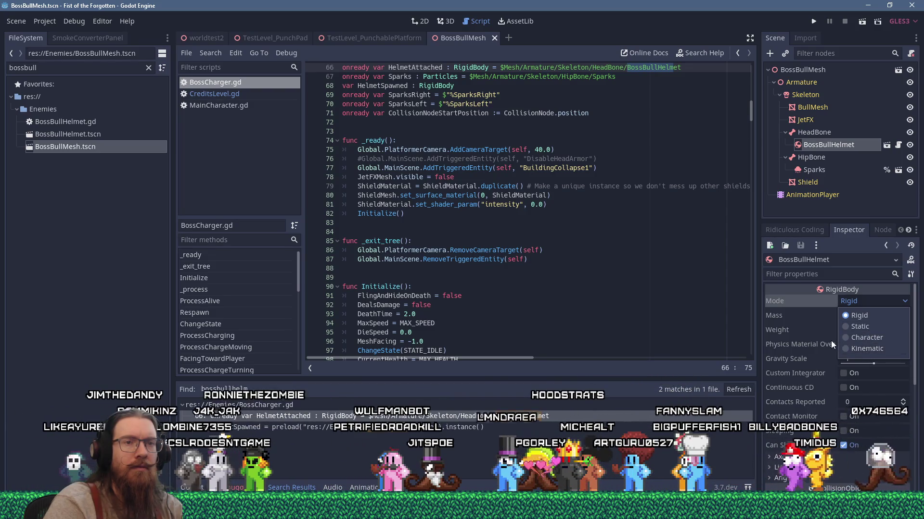
pyautogui.click(846, 345)
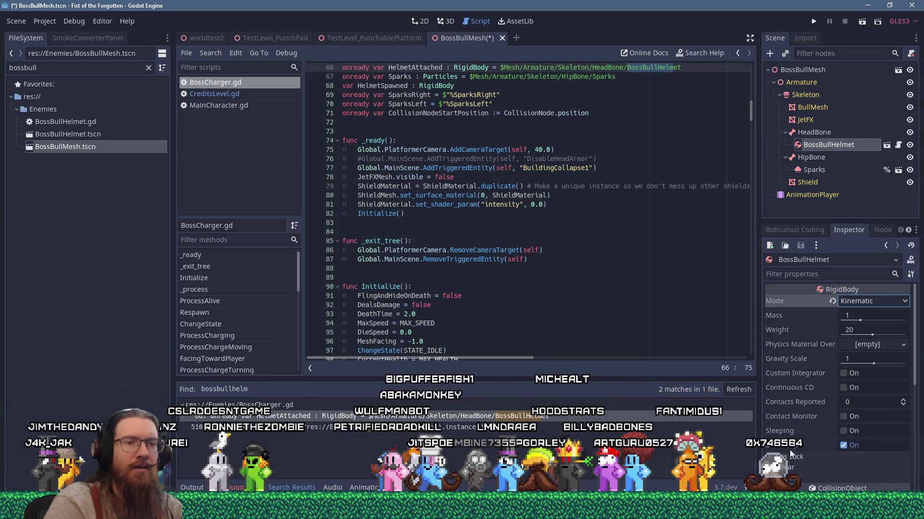
# Save and test-run the game, close its window, and switch to Discord
pyautogui.scroll(-1, 790, 449)
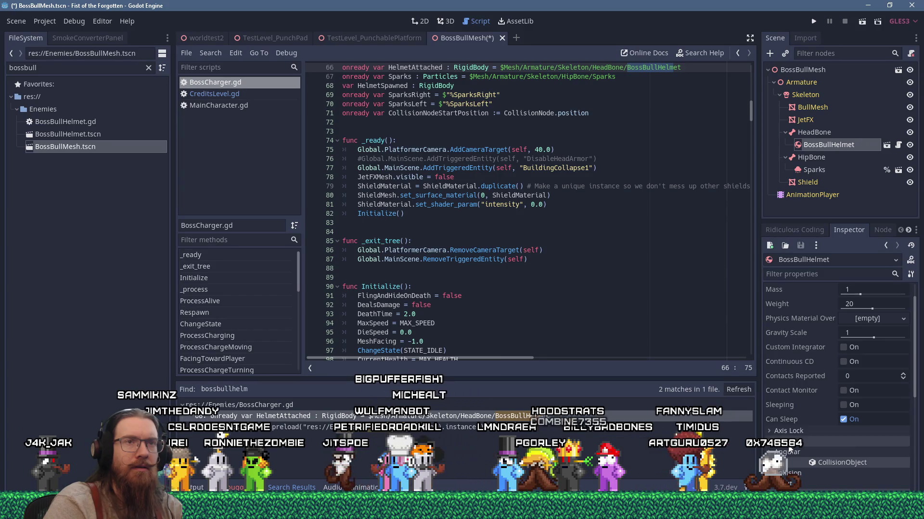
pyautogui.click(815, 22)
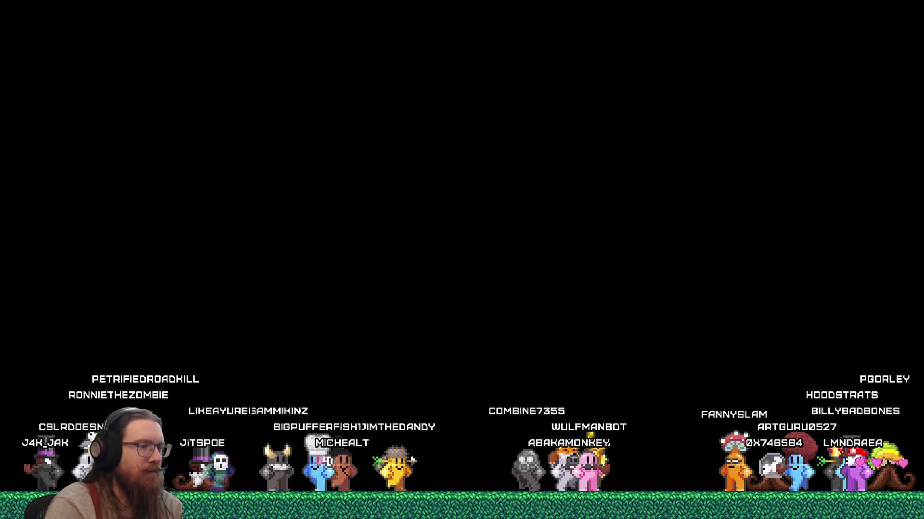
pyautogui.hotkey('alt', 'F4')
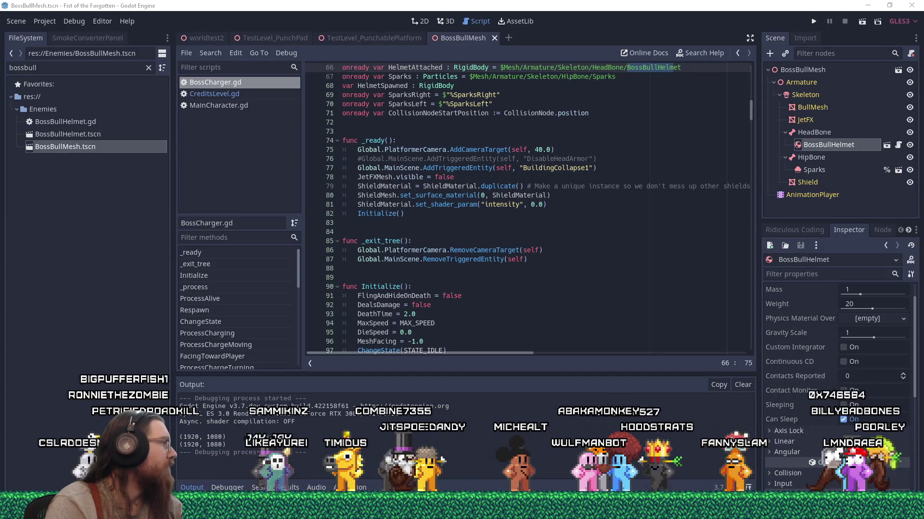
pyautogui.hotkey('alt', 'Tab')
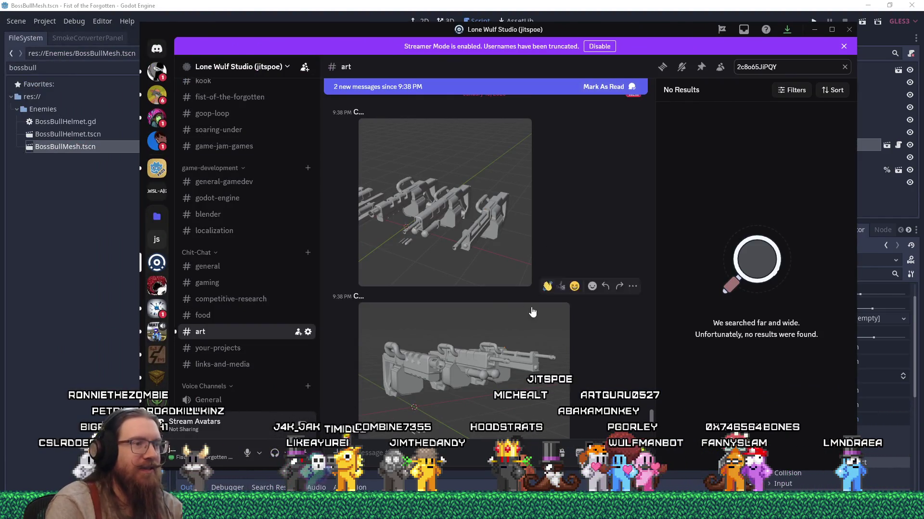
# View the first gun model render full size in the art channel, then close it
pyautogui.scroll(3, 496, 304)
pyautogui.scroll(-2, 448, 334)
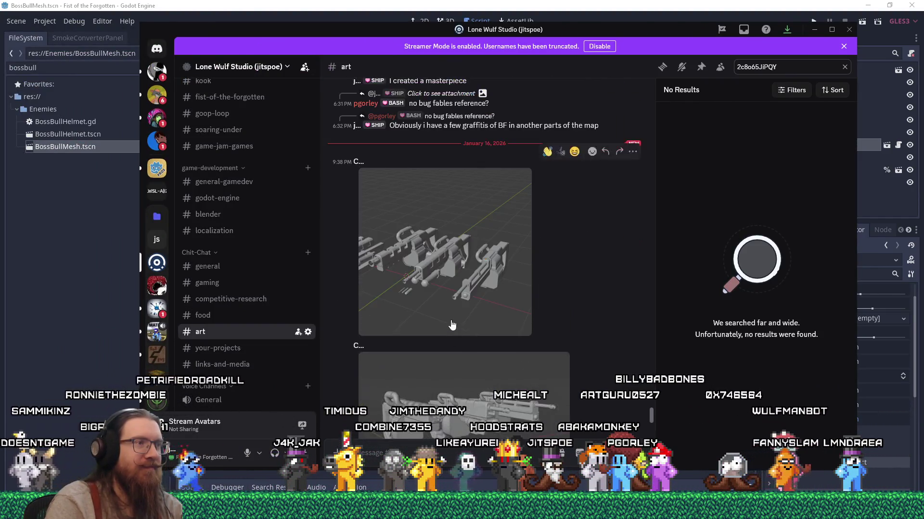
pyautogui.click(448, 294)
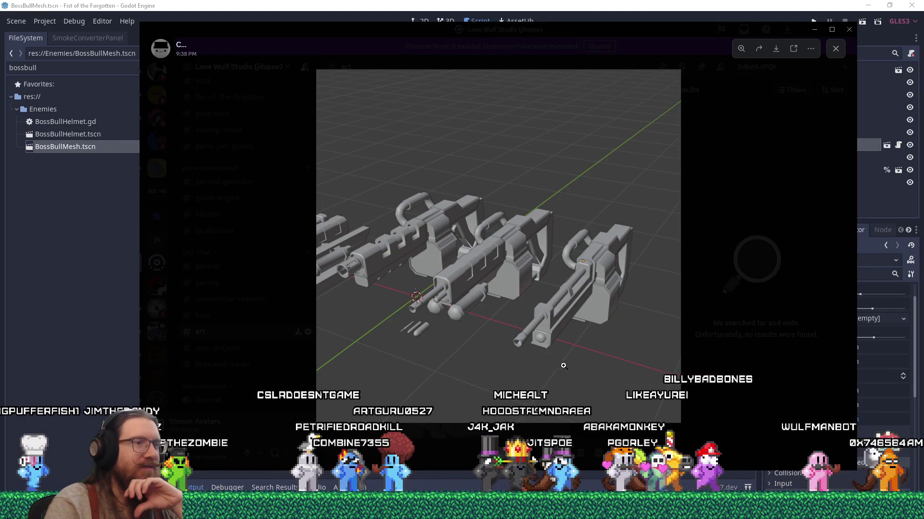
pyautogui.click(535, 441)
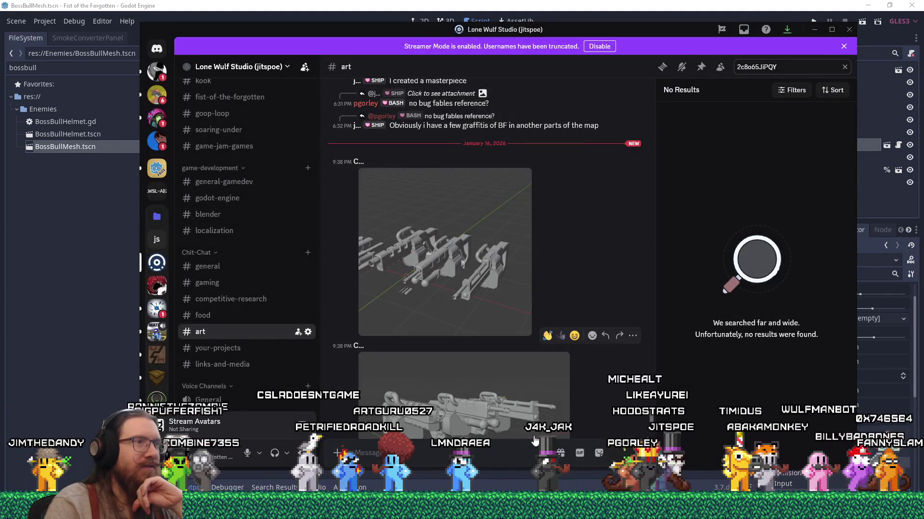
# View the second gun render full size, close it, and minimize Discord
pyautogui.scroll(-2, 535, 441)
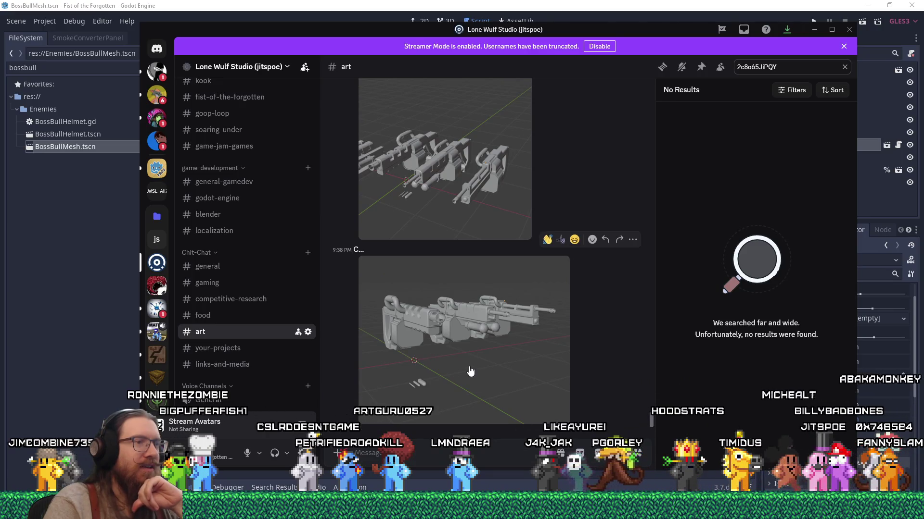
pyautogui.click(471, 371)
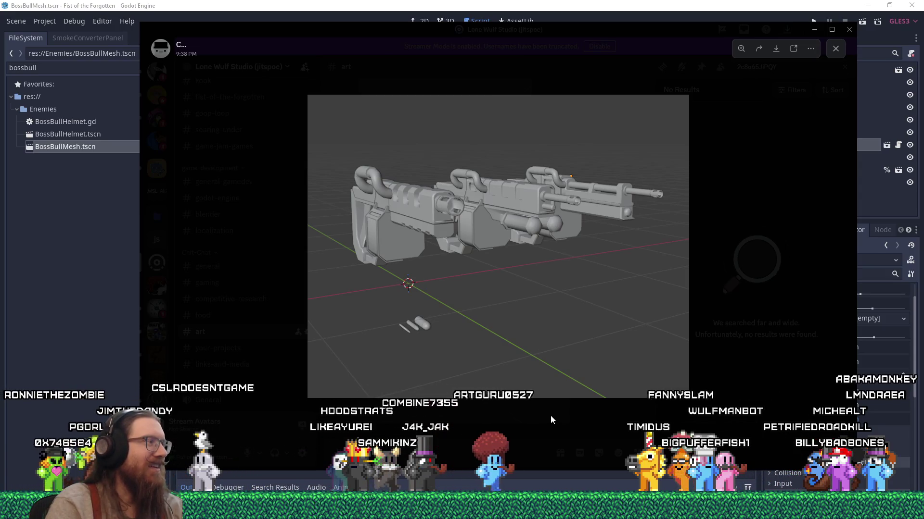
pyautogui.click(551, 419)
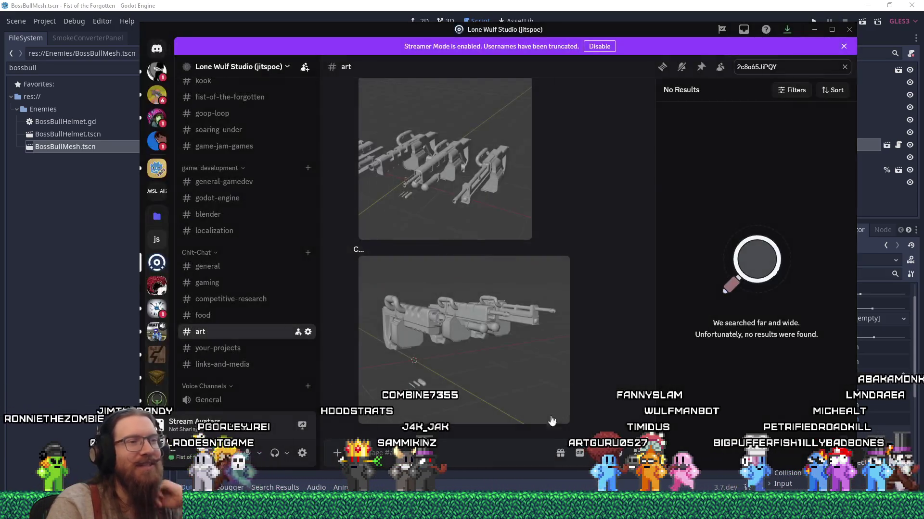
pyautogui.moveTo(627, 36)
pyautogui.mouseDown()
pyautogui.moveTo(638, 48)
pyautogui.moveTo(622, 260)
pyautogui.moveTo(632, 19)
pyautogui.moveTo(657, 20)
pyautogui.mouseUp()
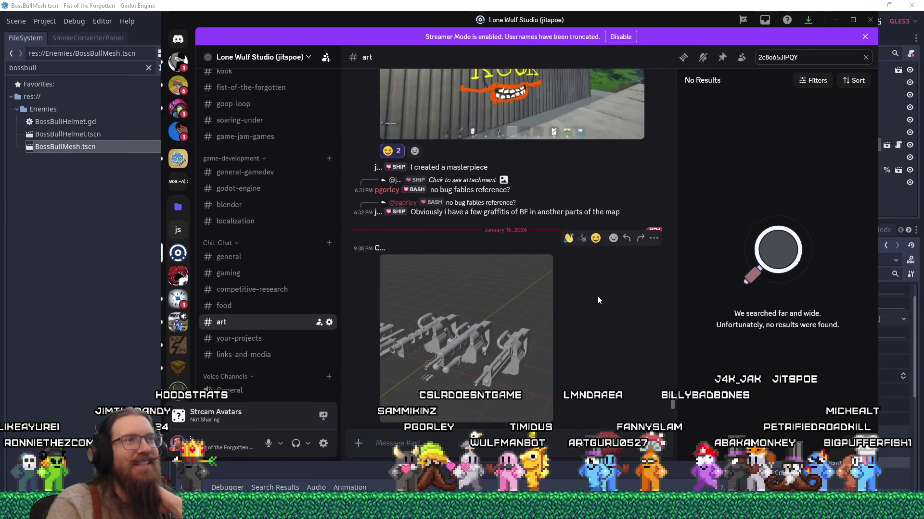
pyautogui.click(835, 20)
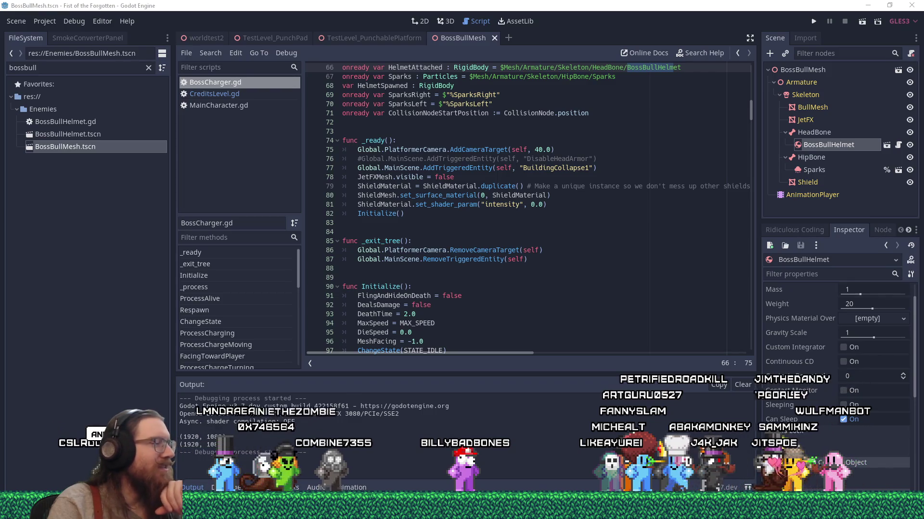
# In a new Firefox tab, search the web for 'grenade launcher mm'
pyautogui.hotkey('alt', 'Tab')
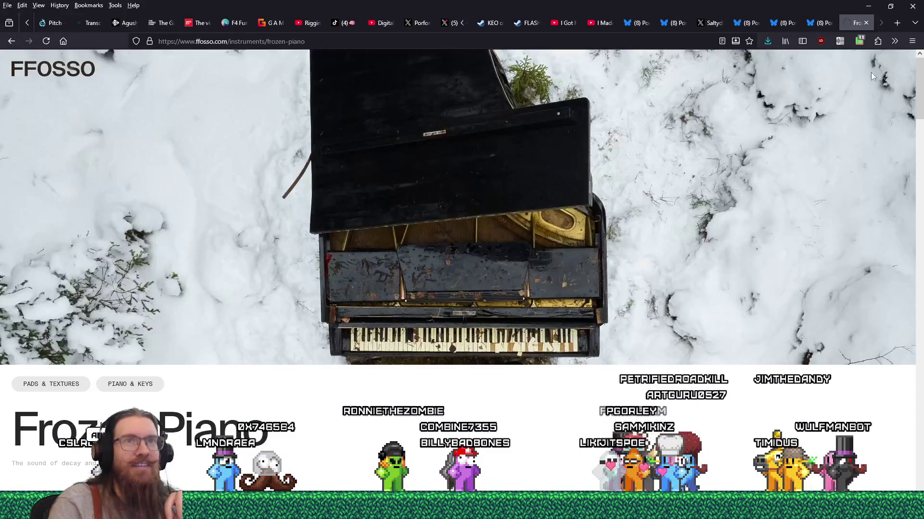
pyautogui.click(894, 22)
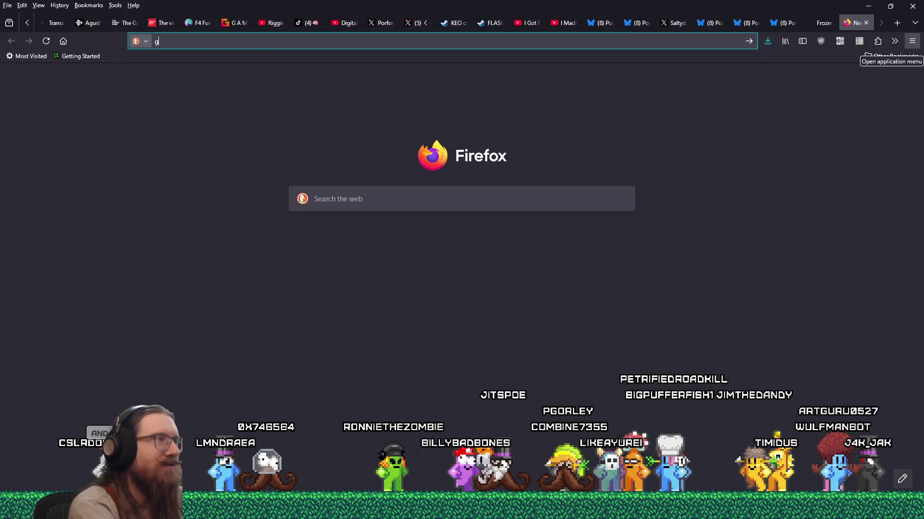
pyautogui.write('renade launcher mm')
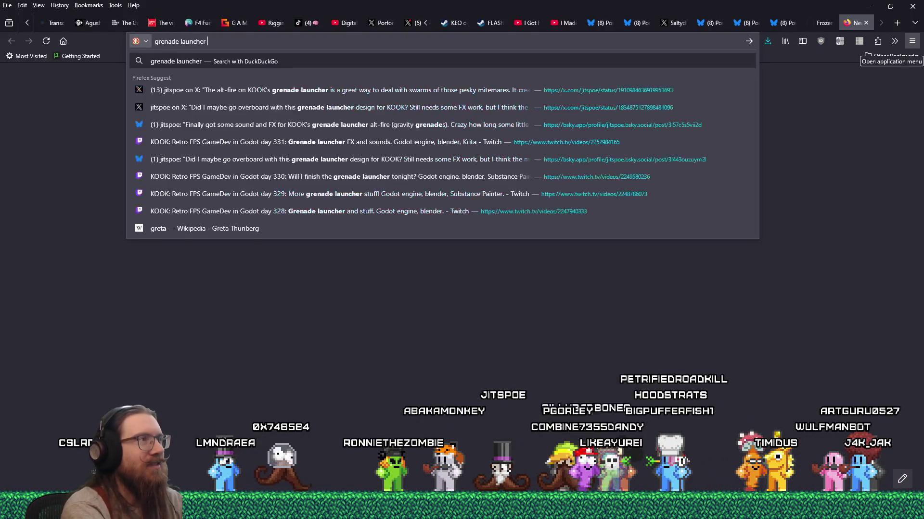
pyautogui.press('Return')
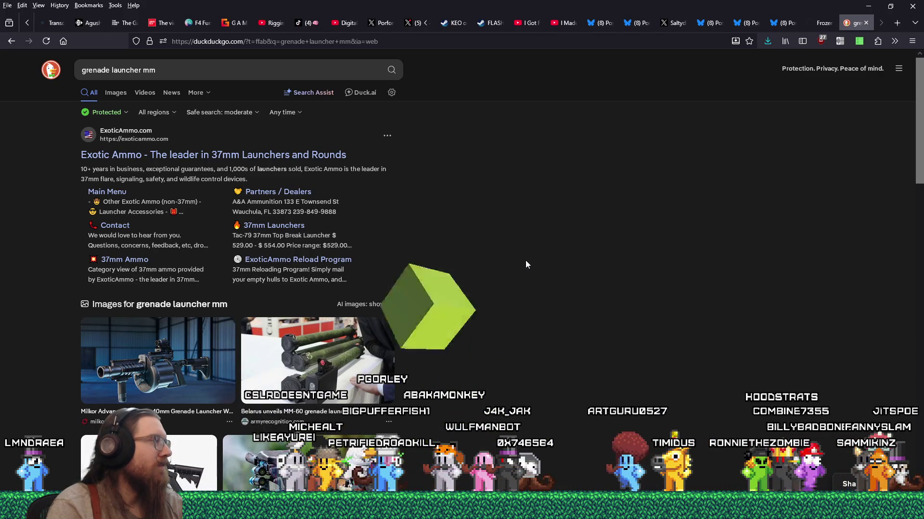
# Browse the results and open Primary Arms' '37mm and 40mm Less-Lethal Launchers' page
pyautogui.scroll(-4, 526, 262)
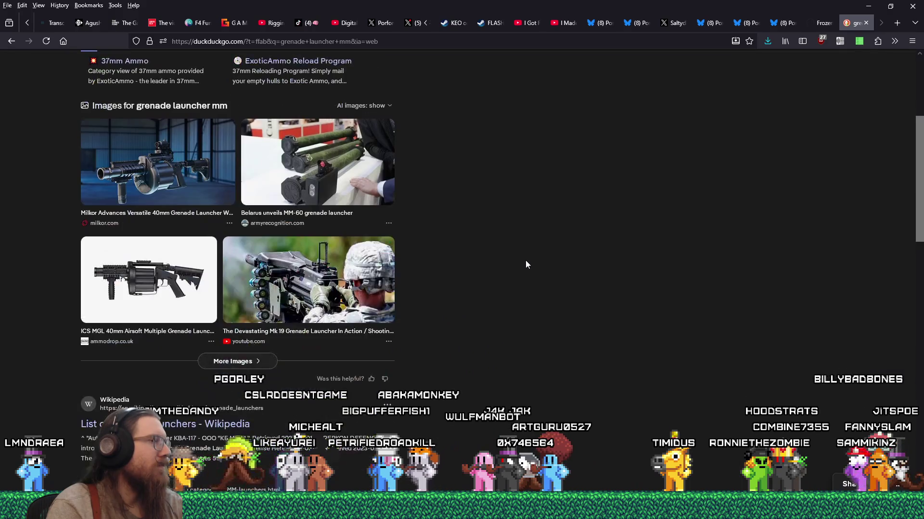
pyautogui.scroll(-4, 526, 264)
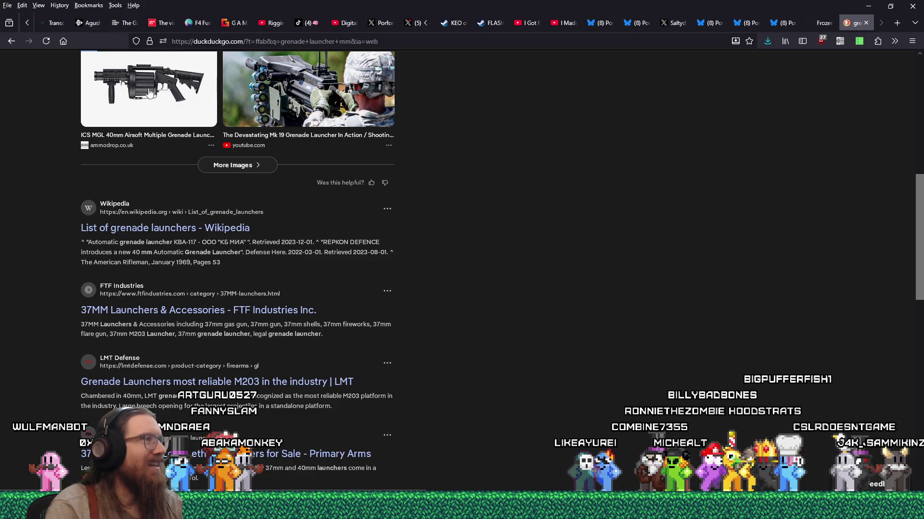
pyautogui.scroll(-5, 484, 281)
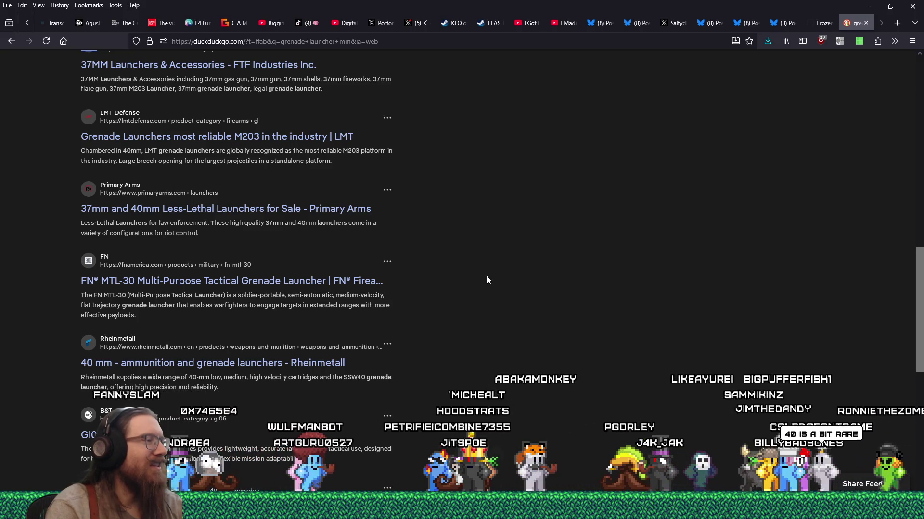
pyautogui.scroll(8, 488, 279)
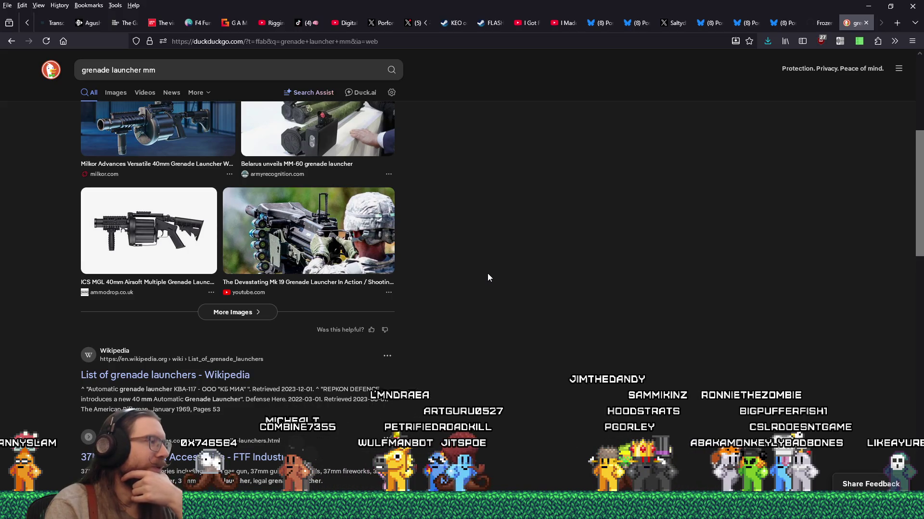
pyautogui.scroll(-3, 433, 289)
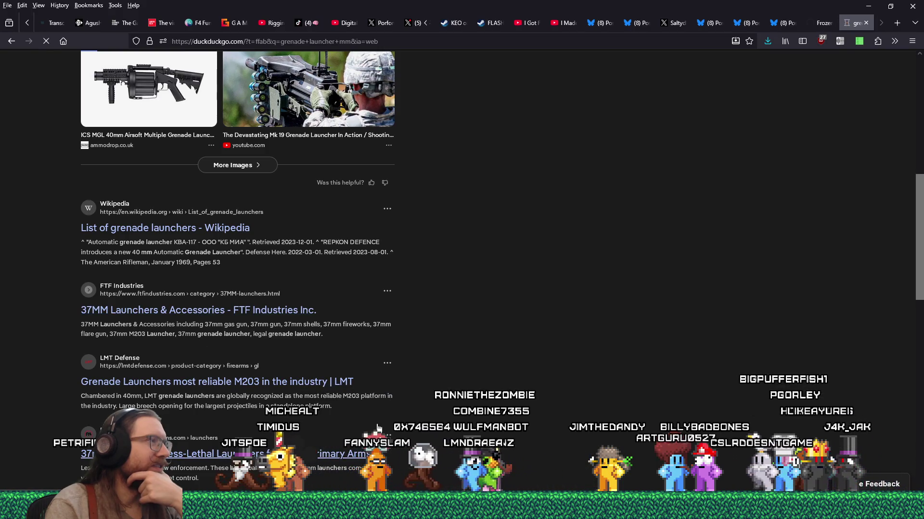
pyautogui.click(365, 453)
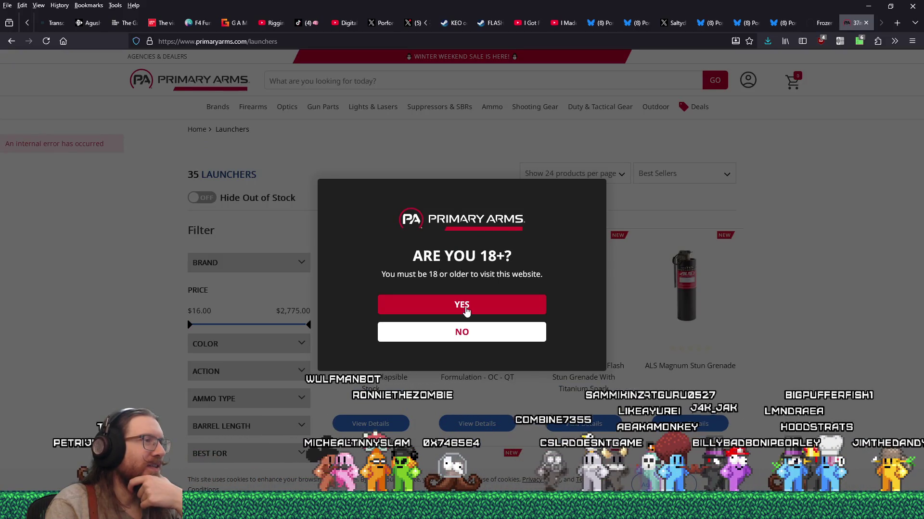
# Pass the age check, quick-view the ALS 40mm single shot launcher, then close the tab and hide Firefox
pyautogui.click(465, 312)
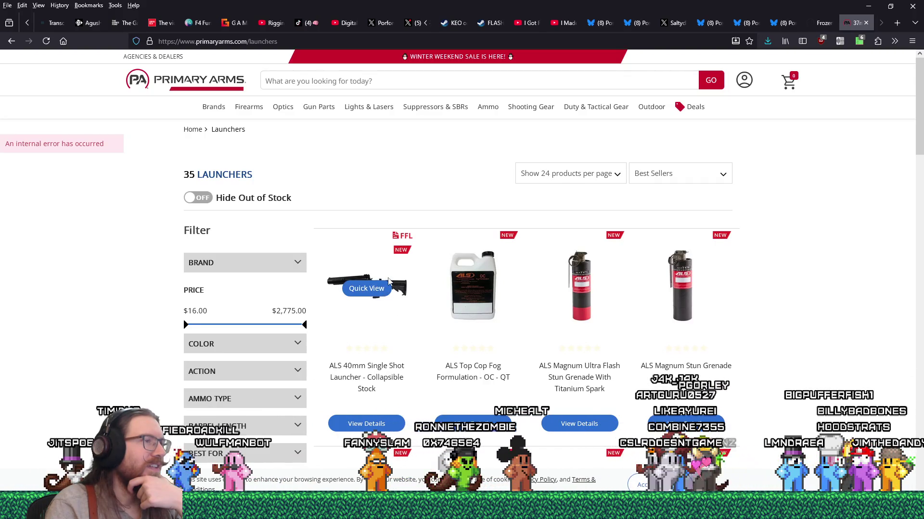
pyautogui.click(386, 293)
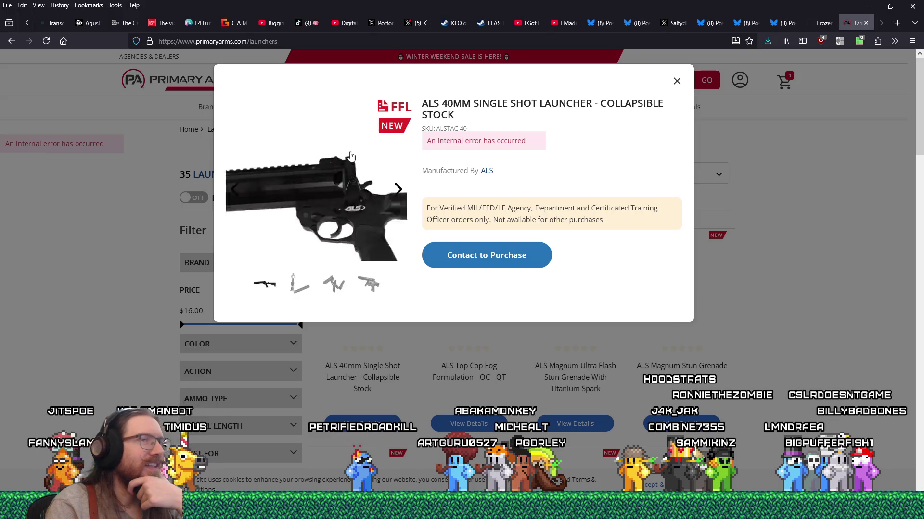
pyautogui.click(866, 24)
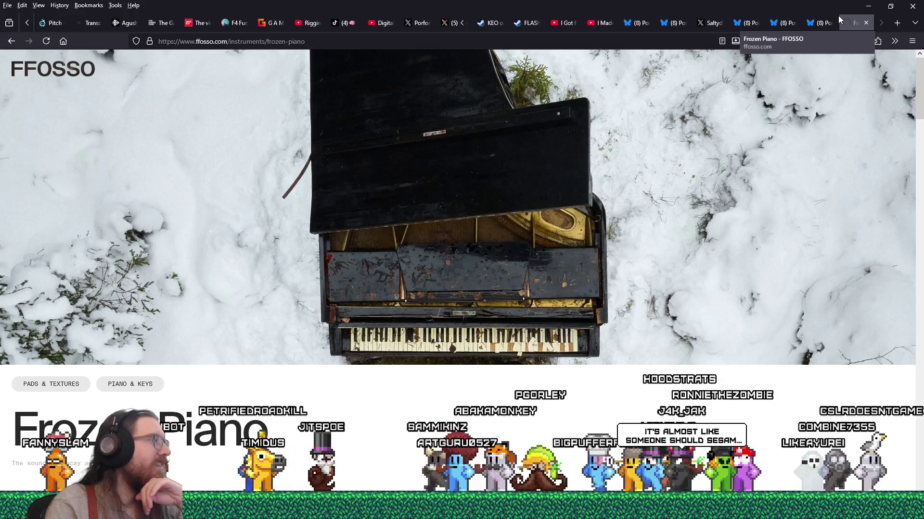
pyautogui.click(861, 6)
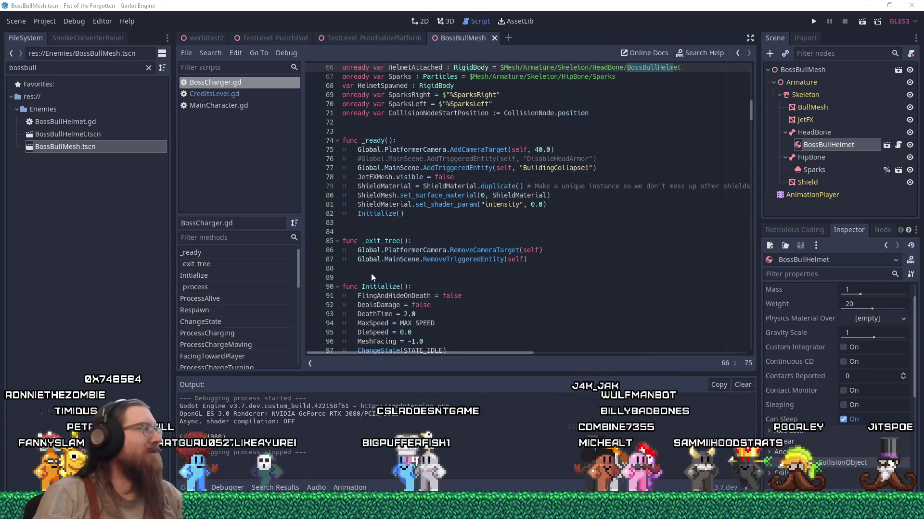
# Restore Firefox from the taskbar and switch to the X post on the UE5.1 textureless warp material
pyautogui.moveTo(462, 510)
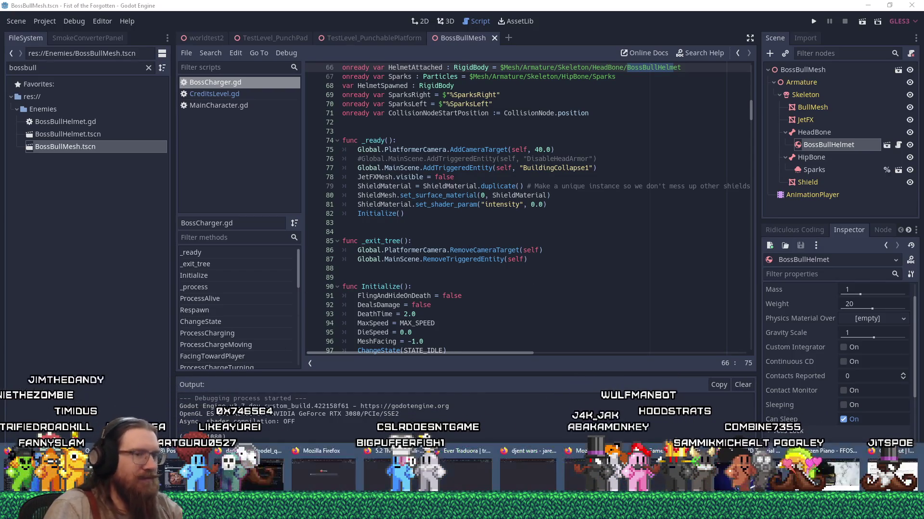
pyautogui.click(746, 487)
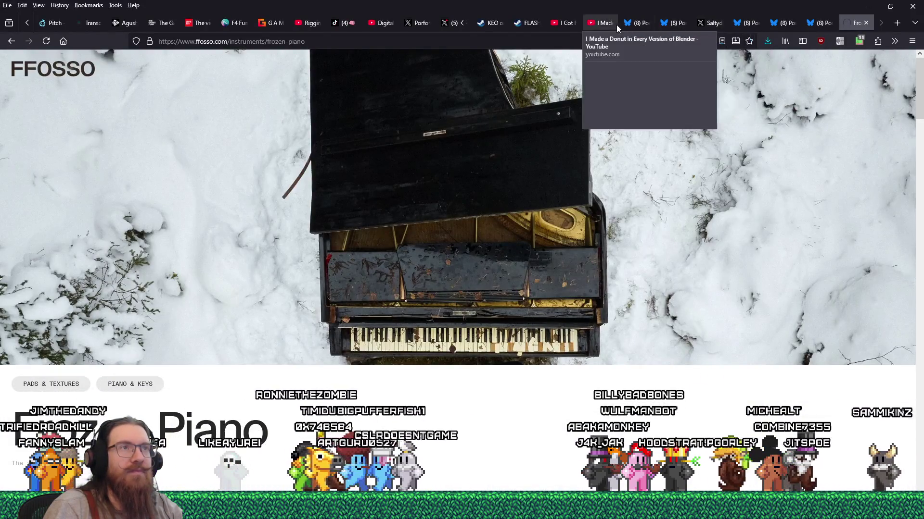
pyautogui.click(456, 23)
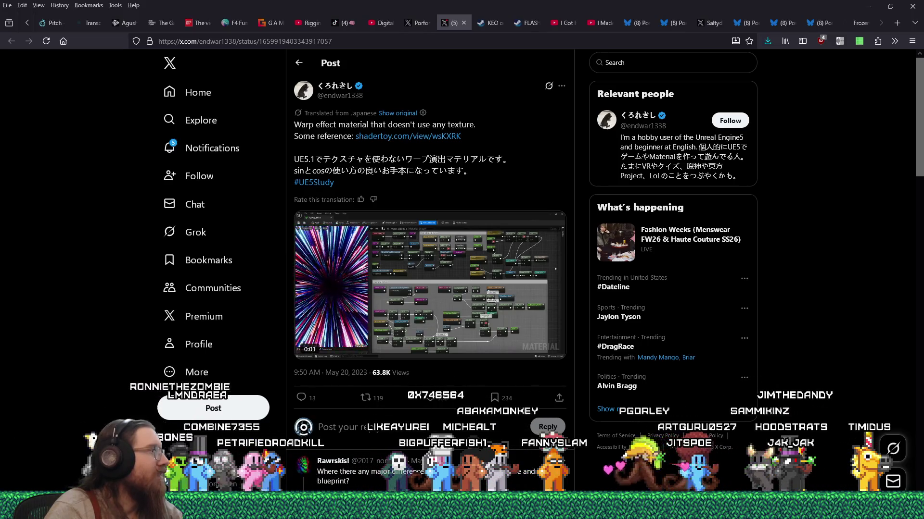
# Close the imgur picture window and open the shadertoy.com/view/wsKXRK link in a background tab
pyautogui.hotkey('alt', 'Tab')
pyautogui.scroll(-5, 471, 275)
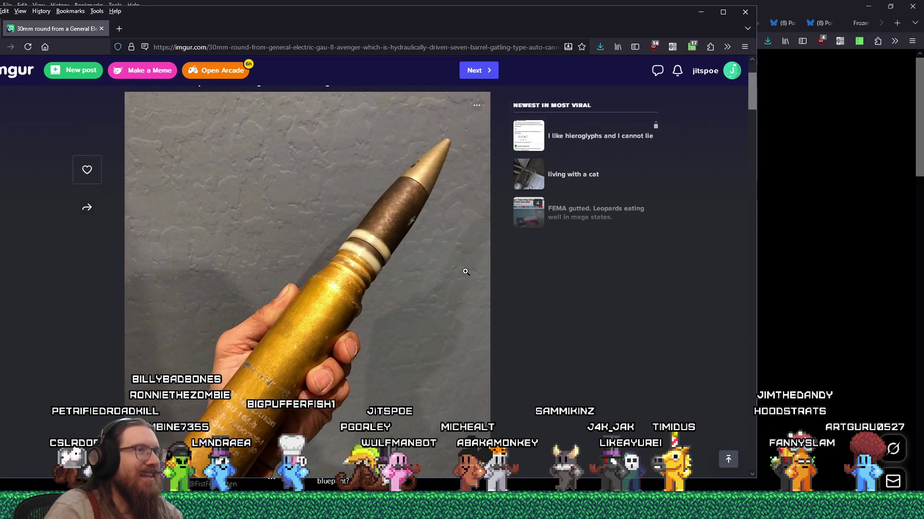
pyautogui.click(744, 14)
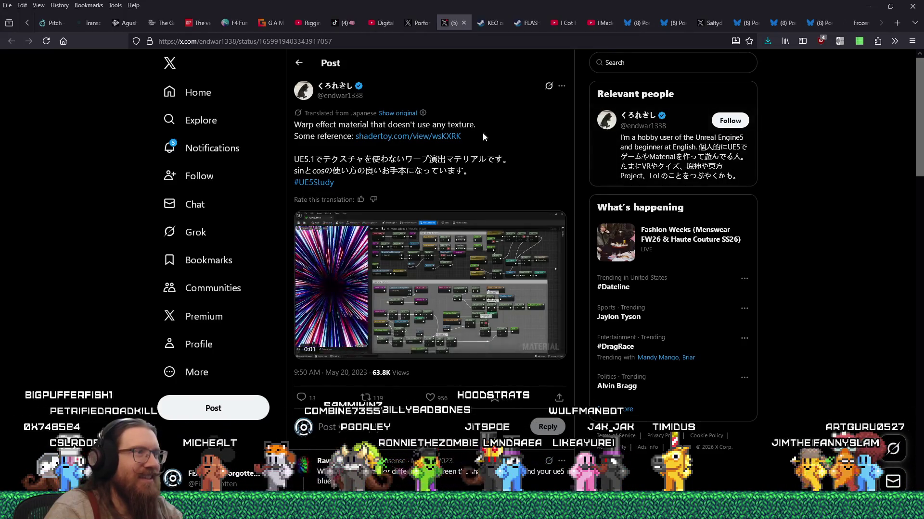
pyautogui.middleClick(436, 140)
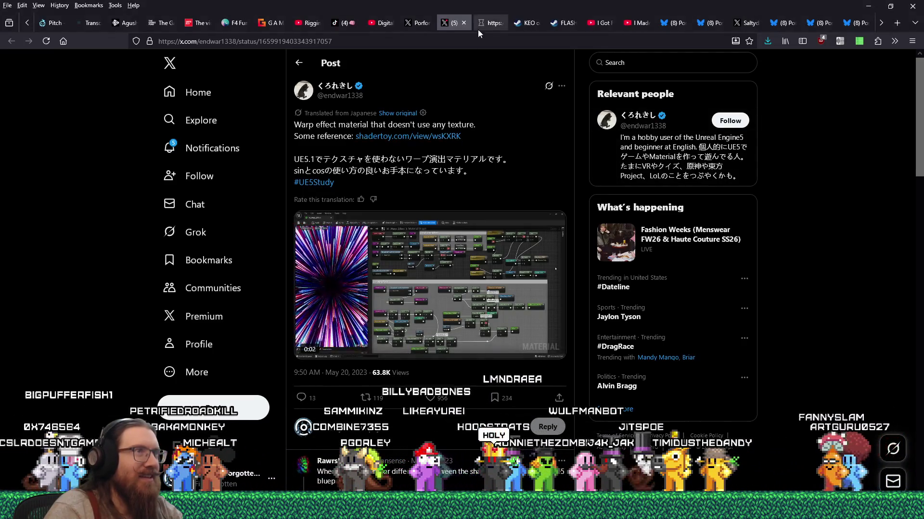
# Switch to the VDropTunnel tab, browse its comments, and select lines of the mainImage code
pyautogui.click(483, 23)
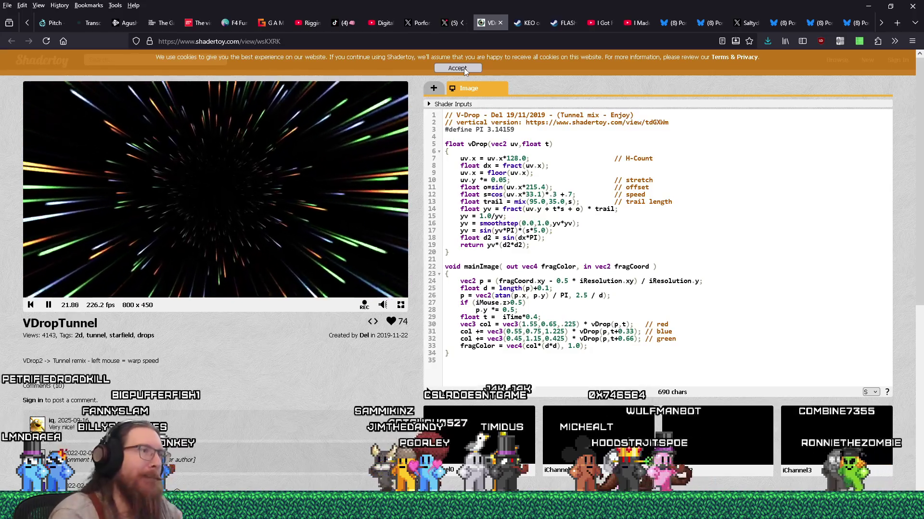
pyautogui.scroll(-2, 450, 140)
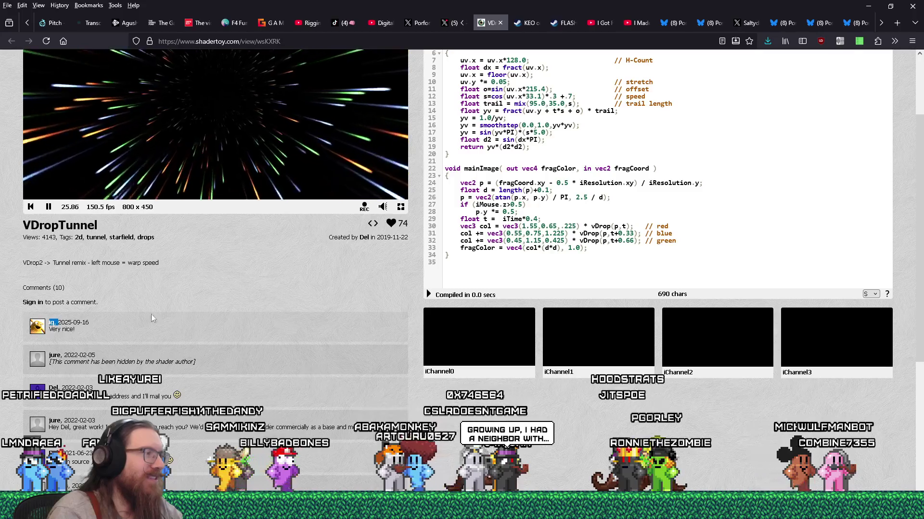
pyautogui.scroll(-3, 162, 310)
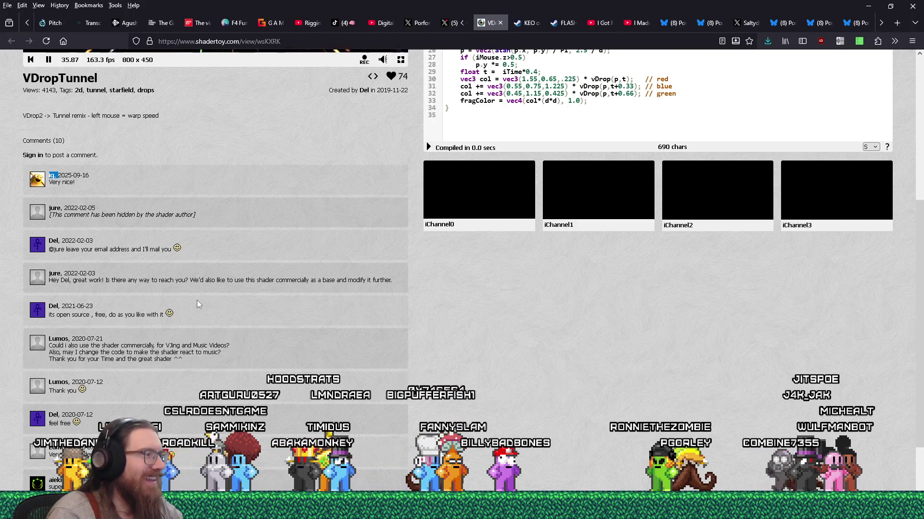
pyautogui.scroll(-3, 197, 301)
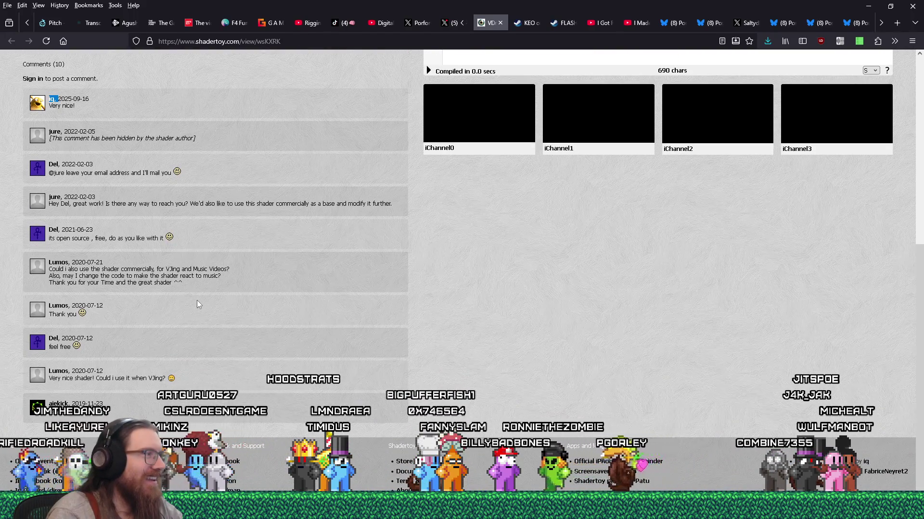
pyautogui.scroll(12, 197, 303)
pyautogui.scroll(-7, 511, 284)
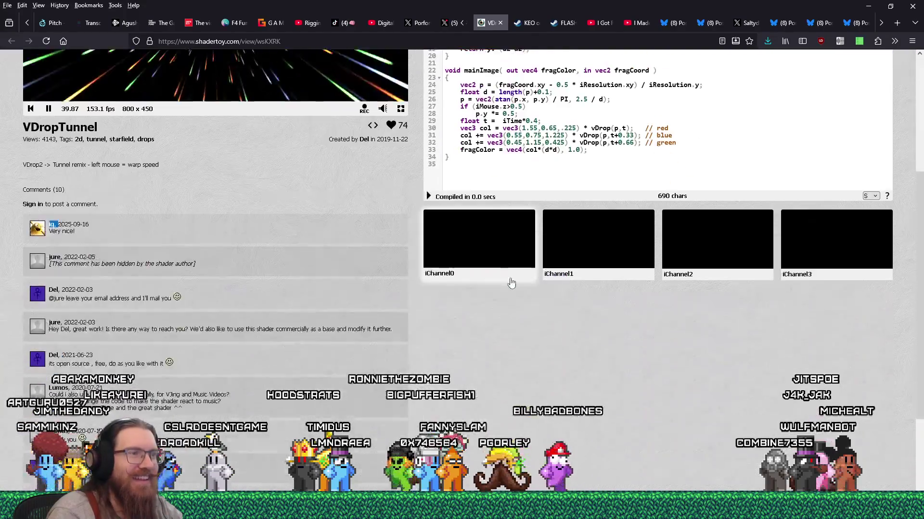
pyautogui.scroll(5, 511, 284)
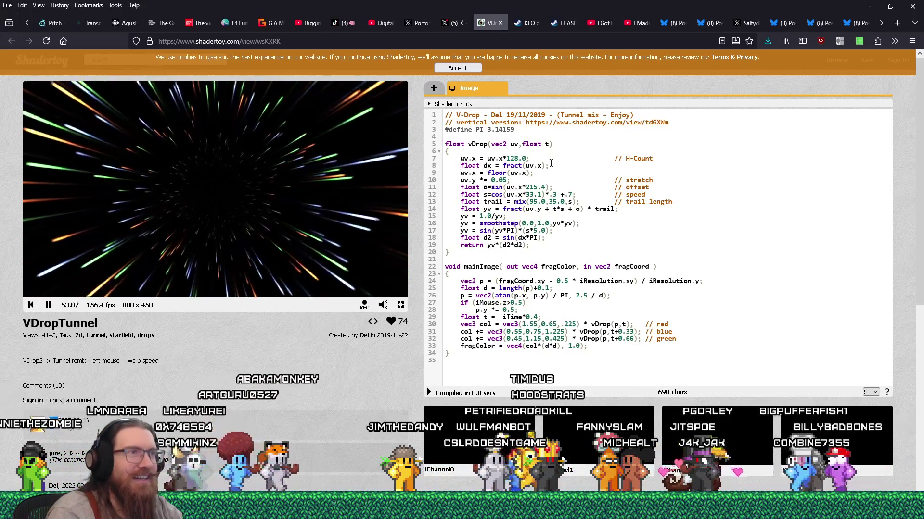
pyautogui.moveTo(530, 143); pyautogui.dragTo(553, 356)
pyautogui.click(700, 290)
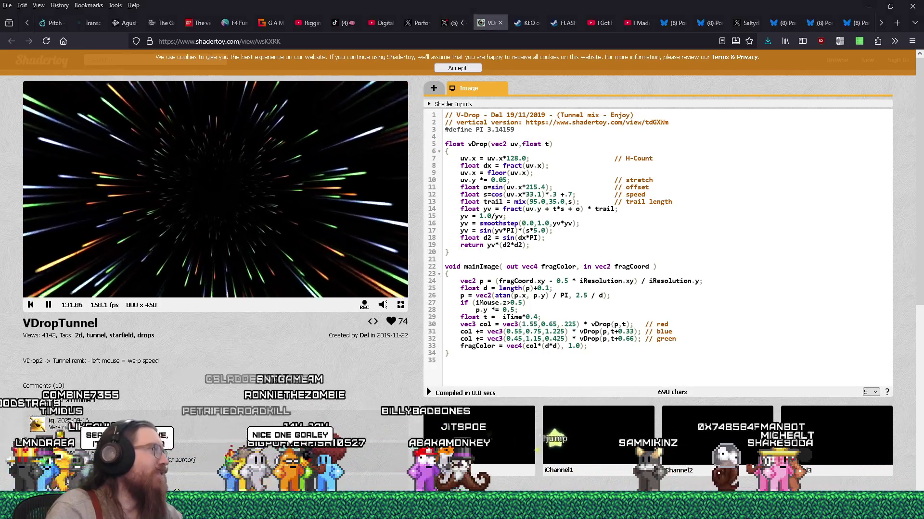
pyautogui.moveTo(1, 142)
pyautogui.mouseDown()
pyautogui.moveTo(177, 137)
pyautogui.moveTo(428, 169)
pyautogui.mouseUp()
pyautogui.moveTo(374, 192); pyautogui.dragTo(413, 192)
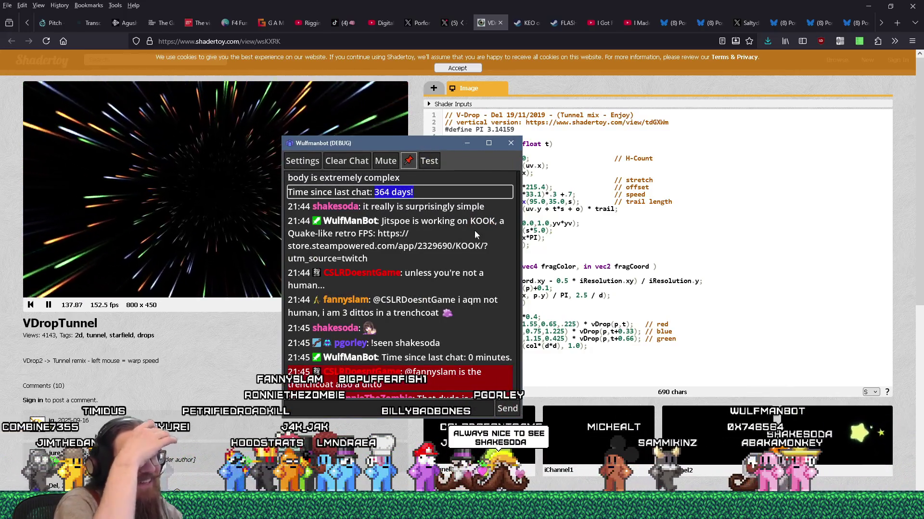
pyautogui.moveTo(432, 146); pyautogui.dragTo(0, 145)
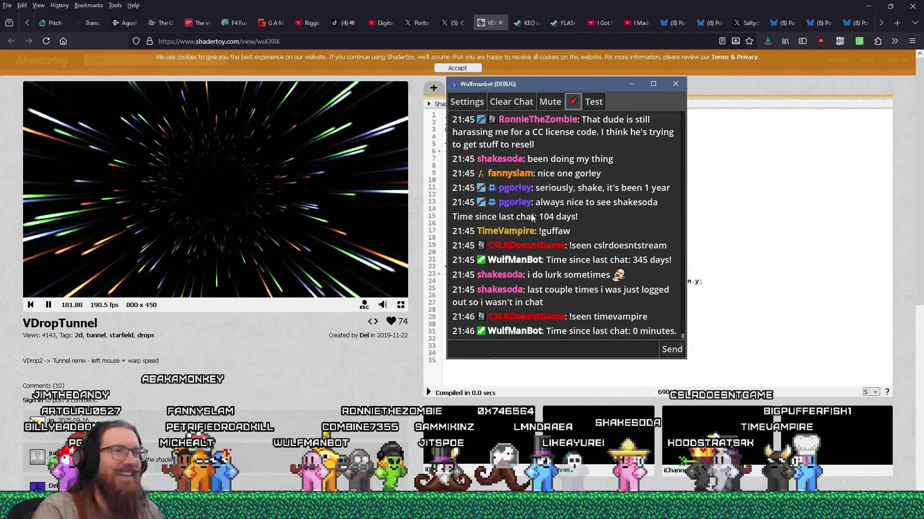
pyautogui.moveTo(531, 216); pyautogui.dragTo(579, 217)
pyautogui.moveTo(592, 84); pyautogui.dragTo(0, 144)
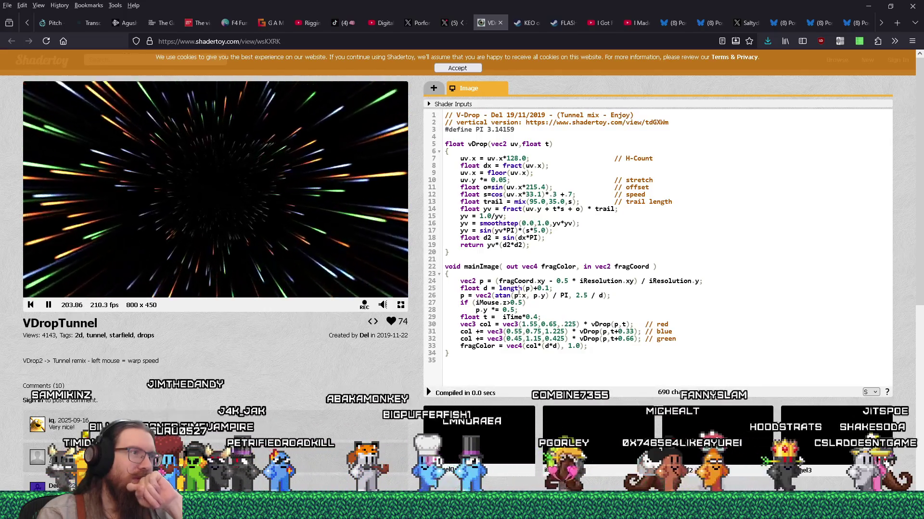
# Scroll down and back up to bring the VDropTunnel preview and code editor into view
pyautogui.scroll(-2, 518, 290)
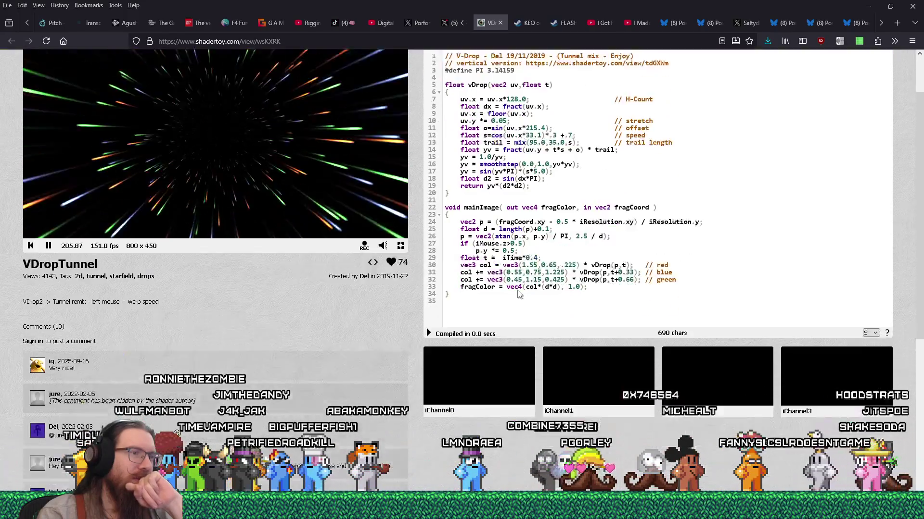
pyautogui.scroll(-1, 520, 266)
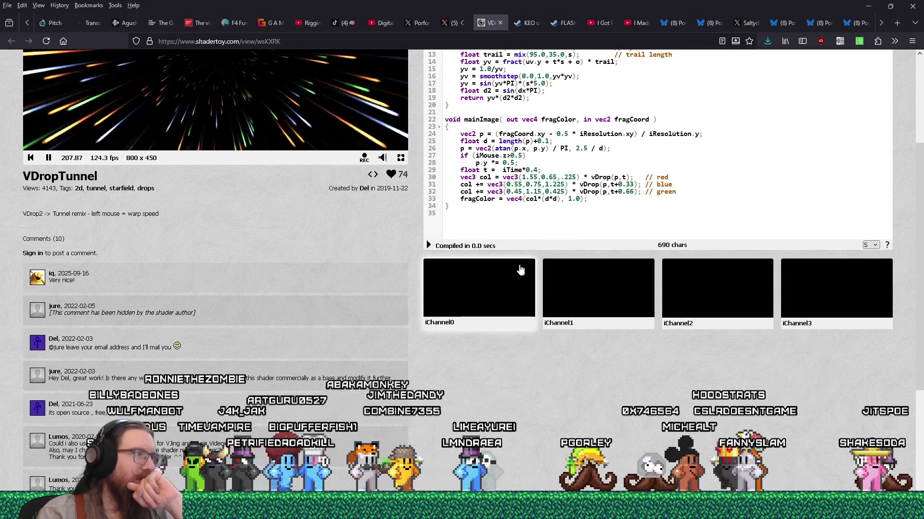
pyautogui.scroll(-3, 520, 269)
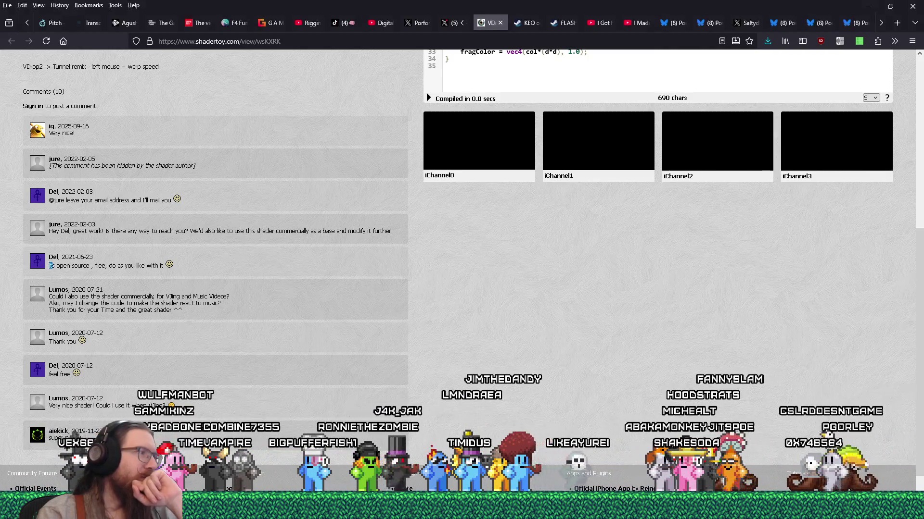
pyautogui.scroll(5, 158, 279)
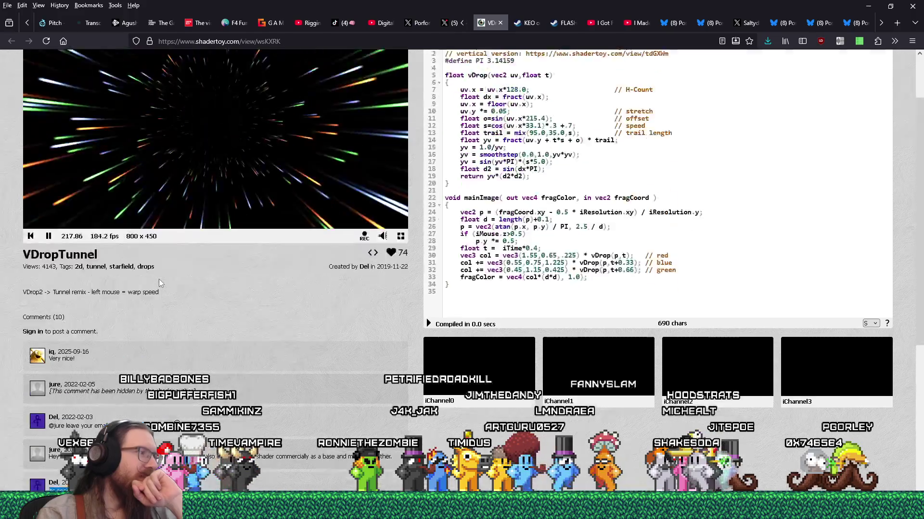
pyautogui.scroll(1, 159, 282)
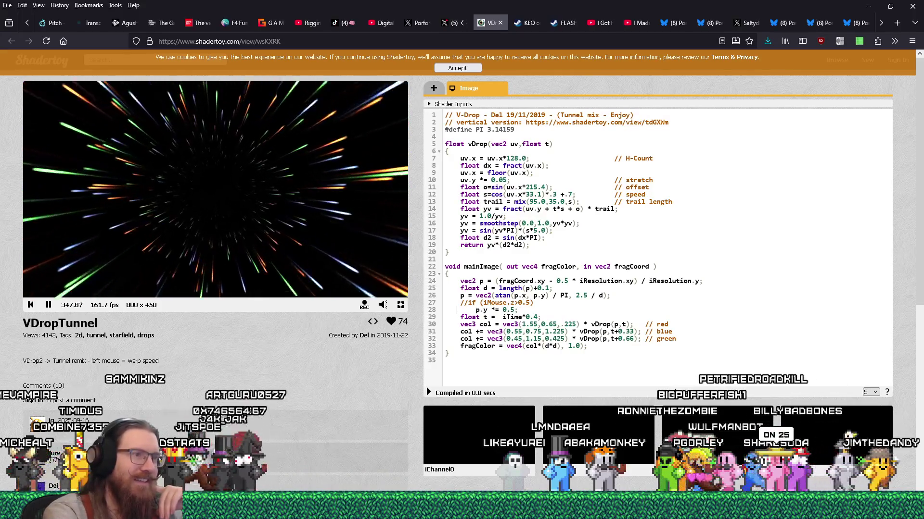
# Comment out the 'p.y *= 0.5;' line and open a new line below it
pyautogui.click(468, 310)
pyautogui.write('//')
pyautogui.press('End')
pyautogui.press('Return')
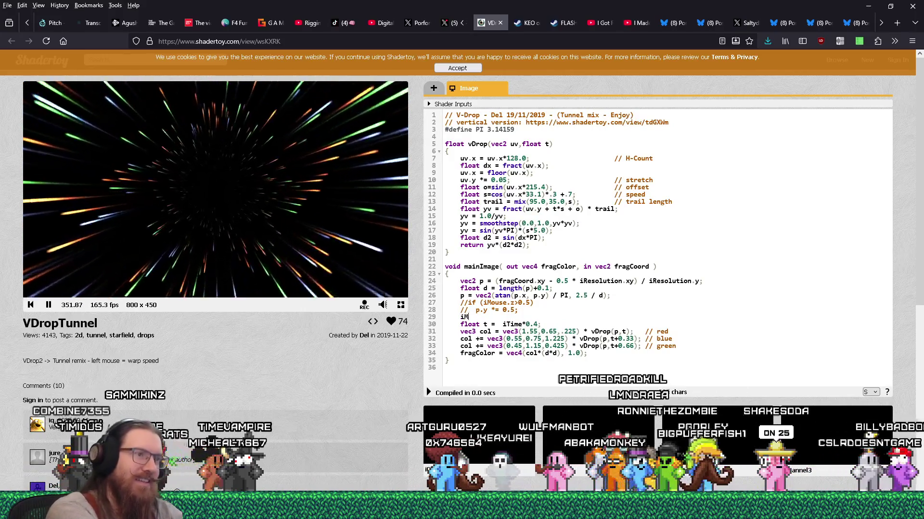
# Add 'p.y += iMouse.y;', recompile, and expand the Shader Inputs list
pyautogui.write('ouse.')
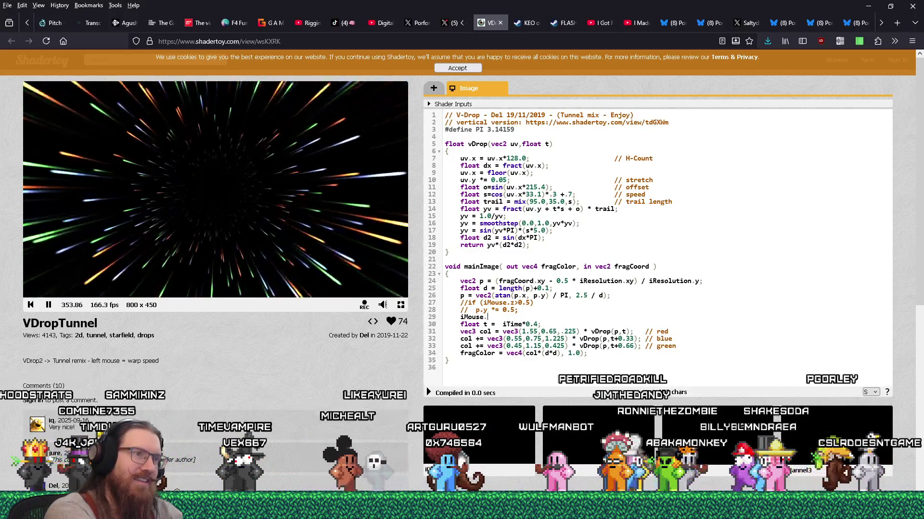
pyautogui.write('y')
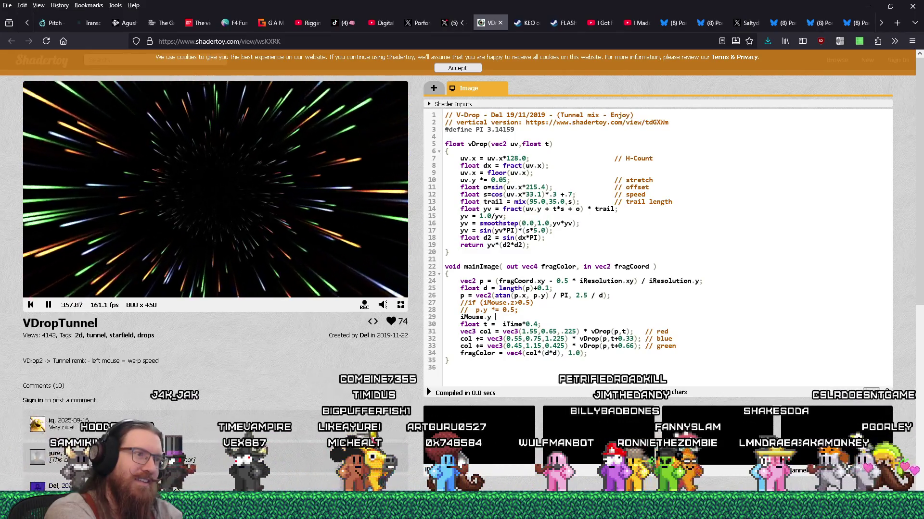
pyautogui.press('Home')
pyautogui.write('p.y ')
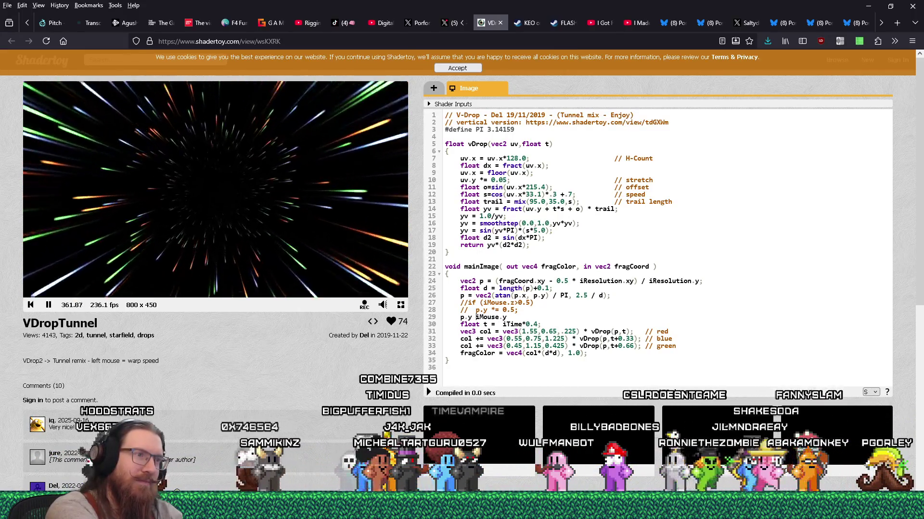
pyautogui.write('+=')
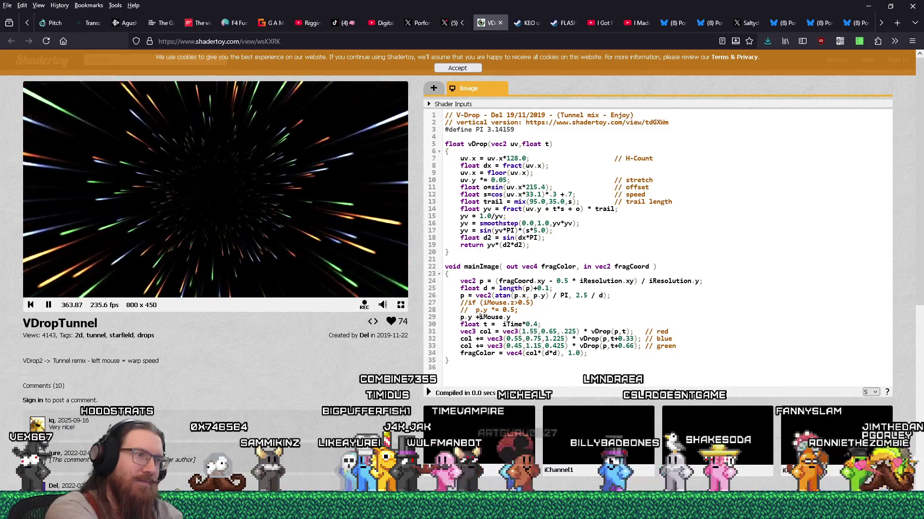
pyautogui.press('End')
pyautogui.write(';')
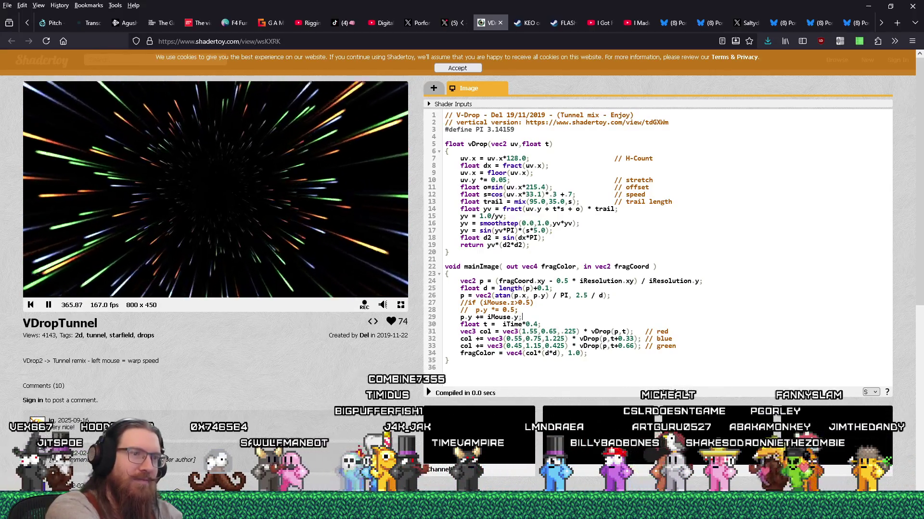
pyautogui.click(428, 393)
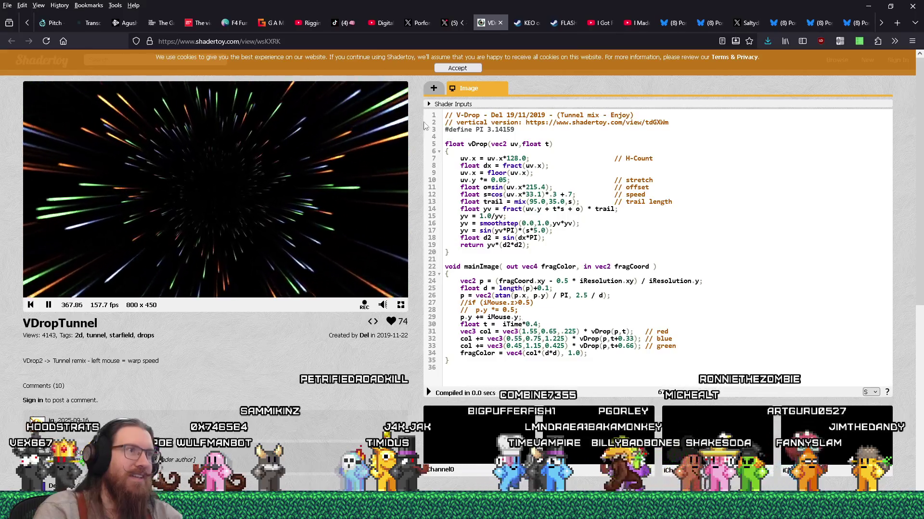
pyautogui.click(429, 105)
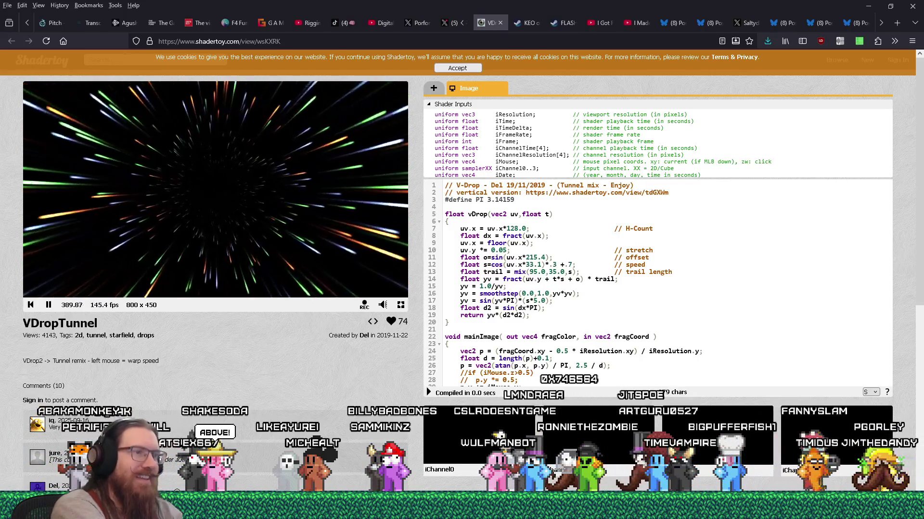
# Insert 'p -= iMouse.xy / iResolution.xy - 0.5;' after the p setup and drag the preview to test
pyautogui.click(476, 367)
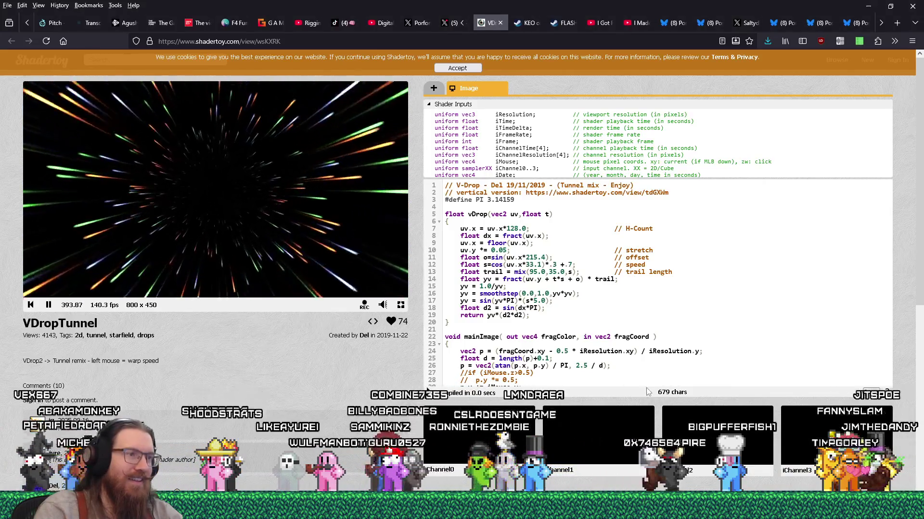
pyautogui.press('Return')
pyautogui.write('p -= iMouse.xy / iResolution.xy - 0.5;')
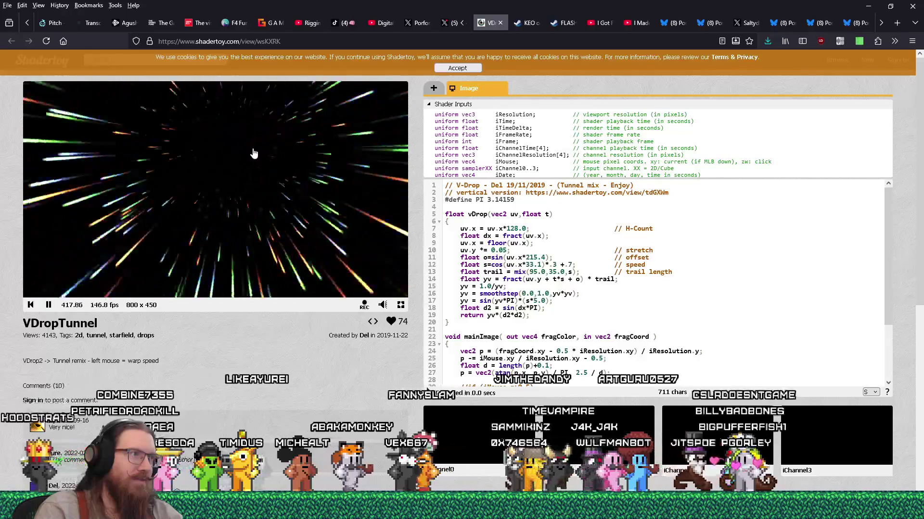
pyautogui.moveTo(380, 206)
pyautogui.mouseDown()
pyautogui.moveTo(251, 250)
pyautogui.moveTo(103, 264)
pyautogui.moveTo(99, 196)
pyautogui.moveTo(212, 139)
pyautogui.moveTo(323, 152)
pyautogui.moveTo(345, 237)
pyautogui.moveTo(231, 256)
pyautogui.moveTo(203, 248)
pyautogui.moveTo(226, 226)
pyautogui.moveTo(309, 189)
pyautogui.moveTo(318, 204)
pyautogui.mouseUp()
# Comment out 'p.y += iMouse.y;', restore the iMouse.z check and p.y halving, then drag-test
pyautogui.scroll(-3, 475, 327)
pyautogui.write('//  p.y *= 0.5;')
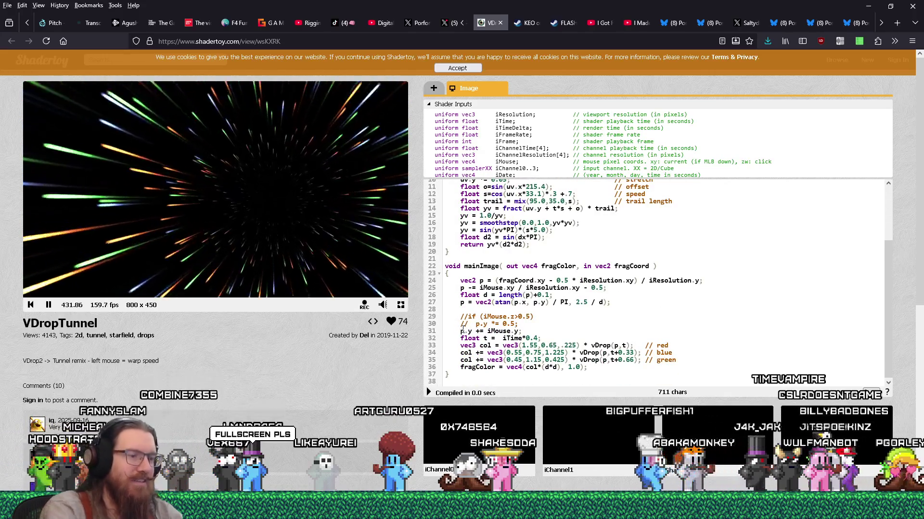
pyautogui.press('BackSpace')
pyautogui.press('BackSpace')
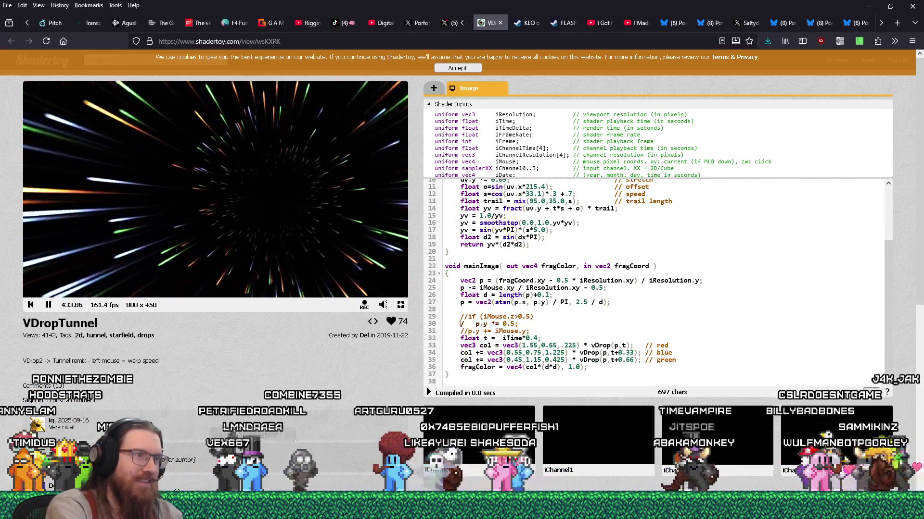
pyautogui.press('Up')
pyautogui.press('BackSpace')
pyautogui.press('BackSpace')
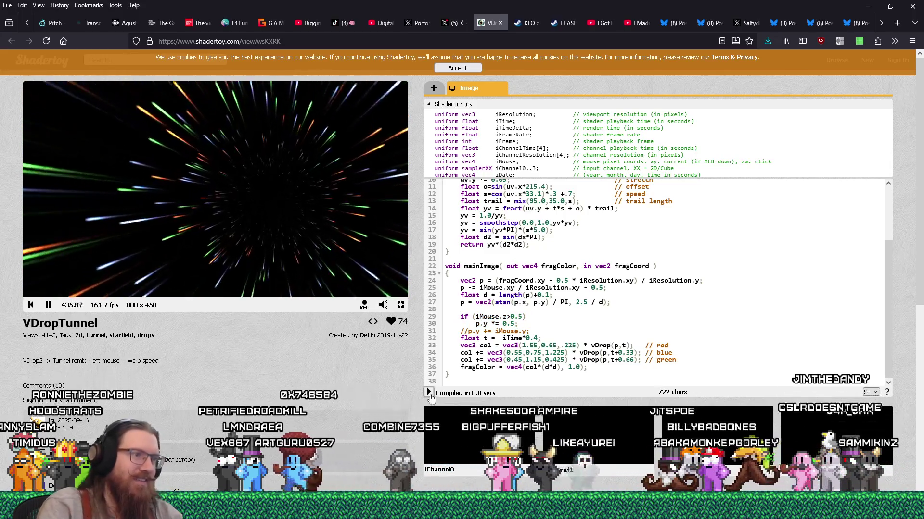
pyautogui.moveTo(247, 257)
pyautogui.mouseDown()
pyautogui.moveTo(175, 164)
pyautogui.moveTo(305, 117)
pyautogui.moveTo(381, 195)
pyautogui.moveTo(288, 262)
pyautogui.moveTo(194, 179)
pyautogui.moveTo(268, 135)
pyautogui.moveTo(299, 182)
pyautogui.moveTo(295, 204)
pyautogui.moveTo(283, 136)
pyautogui.moveTo(186, 284)
pyautogui.moveTo(196, 114)
pyautogui.moveTo(331, 180)
pyautogui.moveTo(279, 249)
pyautogui.moveTo(220, 212)
pyautogui.moveTo(221, 140)
pyautogui.moveTo(323, 165)
pyautogui.moveTo(217, 229)
pyautogui.moveTo(222, 140)
pyautogui.moveTo(320, 140)
pyautogui.moveTo(336, 182)
pyautogui.moveTo(305, 209)
pyautogui.moveTo(120, 172)
pyautogui.moveTo(117, 114)
pyautogui.moveTo(307, 158)
pyautogui.moveTo(319, 241)
pyautogui.moveTo(268, 258)
pyautogui.moveTo(216, 224)
pyautogui.moveTo(204, 197)
pyautogui.moveTo(96, 214)
pyautogui.moveTo(140, 123)
pyautogui.moveTo(330, 151)
pyautogui.moveTo(340, 210)
pyautogui.moveTo(294, 213)
pyautogui.mouseUp()
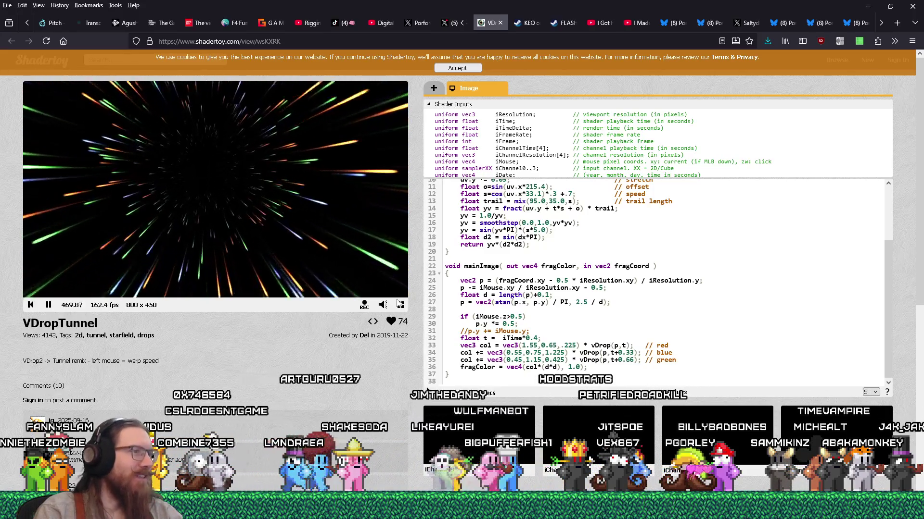
# Watch the VDropTunnel animation full screen, then exit back to the shader page with Esc
pyautogui.click(398, 303)
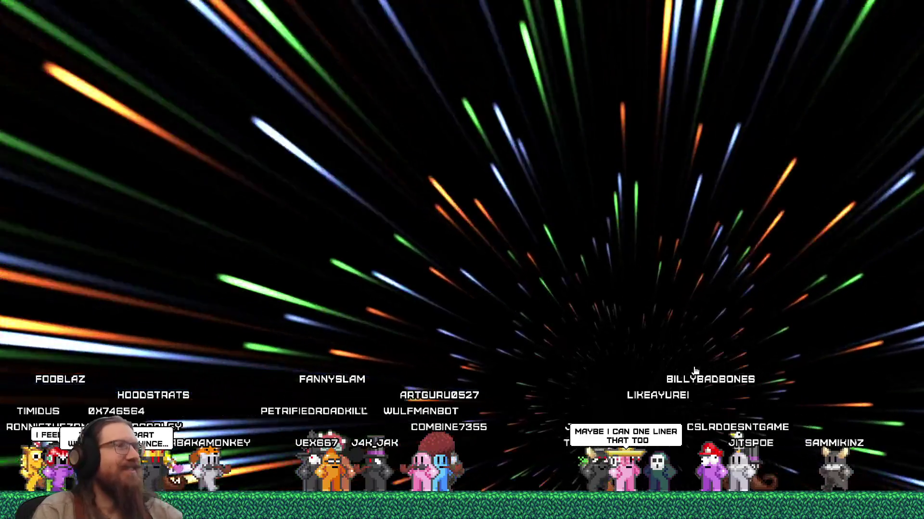
pyautogui.press('Escape')
# Click the preview's centre to recentre the vanishing point, then scroll down to mainImage
pyautogui.click(339, 199)
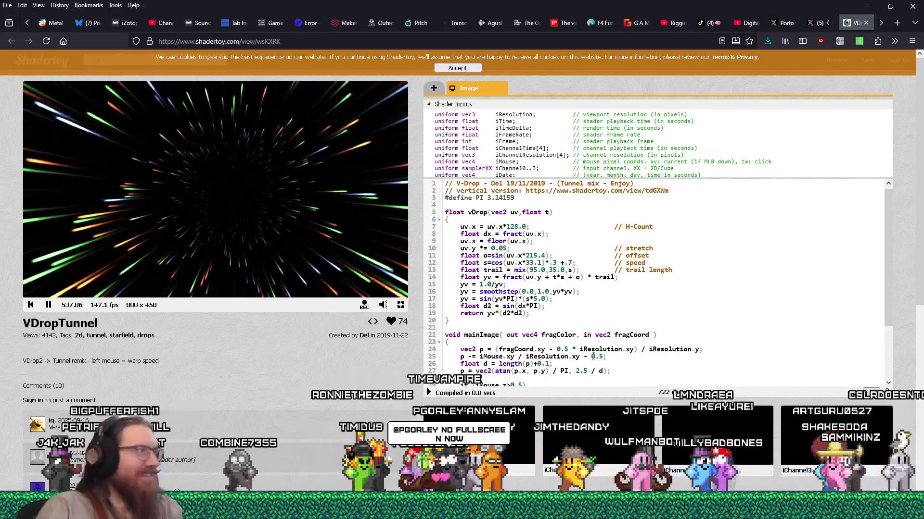
pyautogui.scroll(-3, 587, 336)
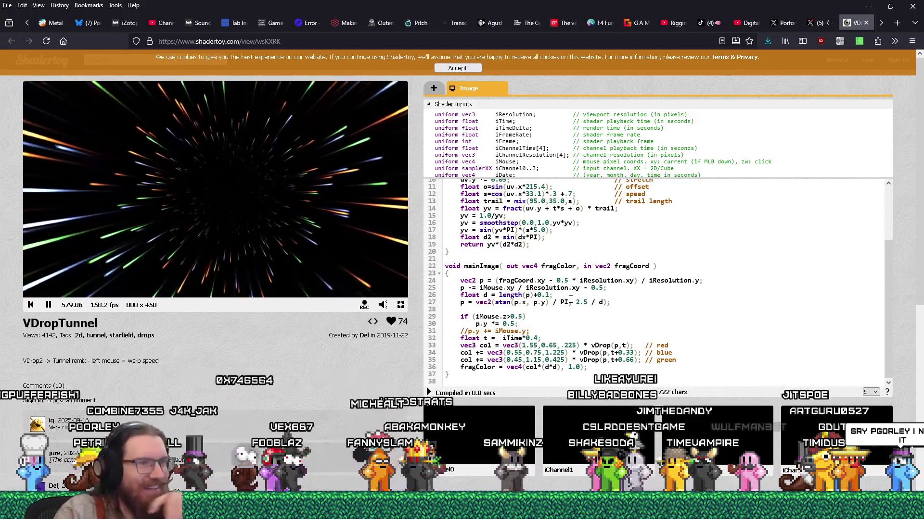
# Slow the tunnel to float t = iTime*0.04, recompile, and view it full screen
pyautogui.scroll(-1, 570, 299)
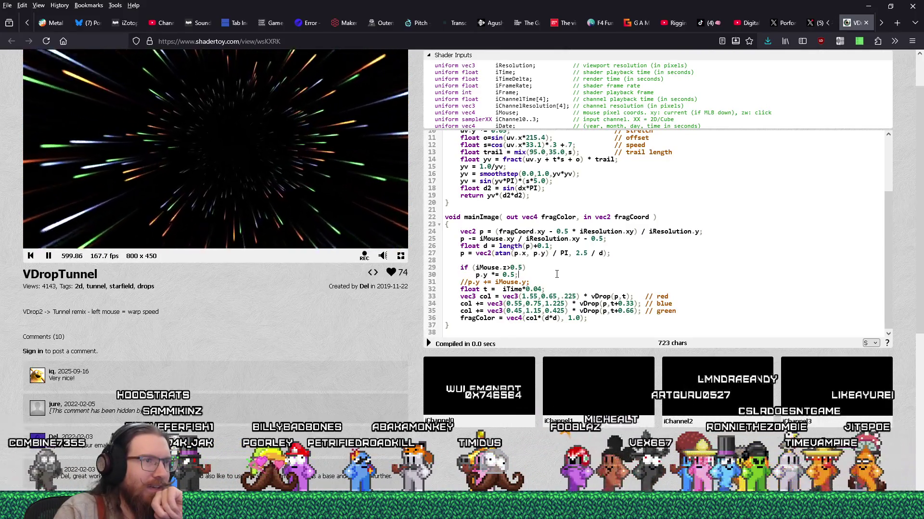
pyautogui.click(429, 343)
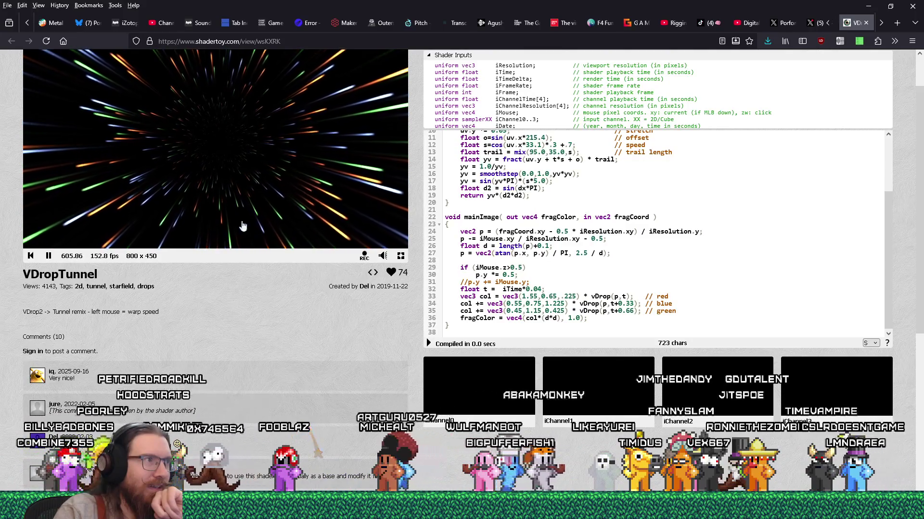
pyautogui.scroll(2, 255, 296)
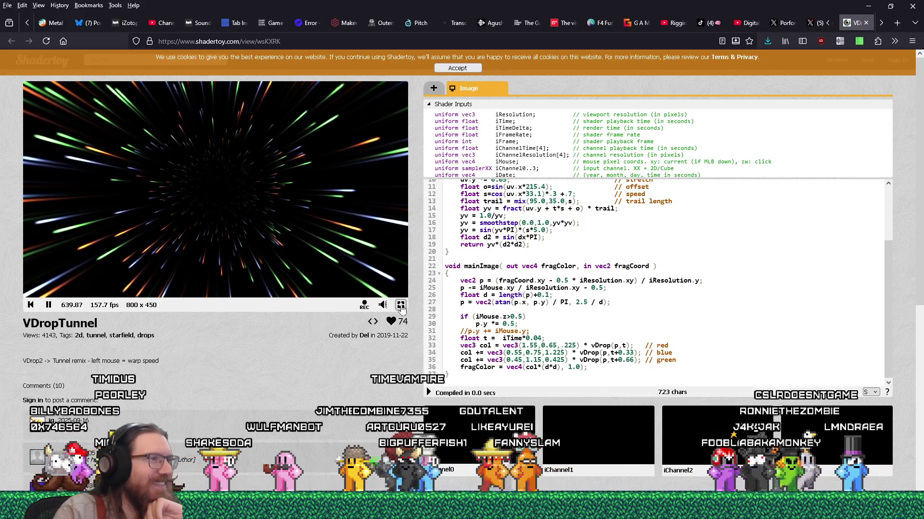
pyautogui.click(401, 305)
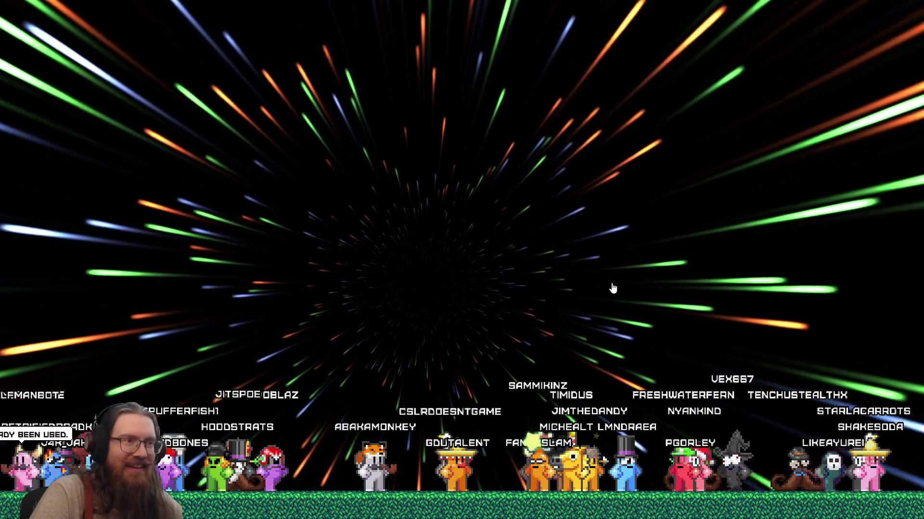
pyautogui.press('Escape')
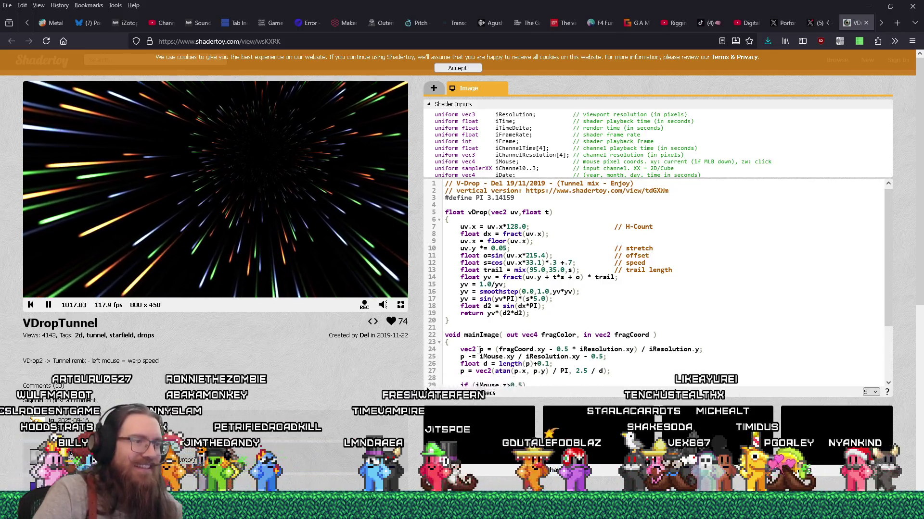
# Comment out line 25 and paste 'p -= (iMouse.xy / iResolution.xy - 0.5) * 0.5 * (1.0 - distance(p, vec2(0.0)));' below it
pyautogui.click(461, 356)
pyautogui.write('//')
pyautogui.press('End')
pyautogui.press('Return')
pyautogui.hotkey('ctrl', 'v')
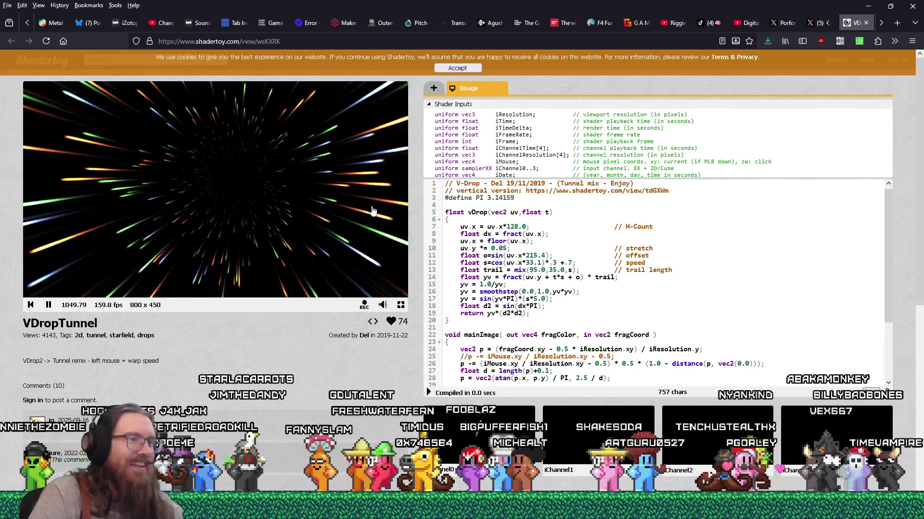
pyautogui.scroll(-3, 513, 287)
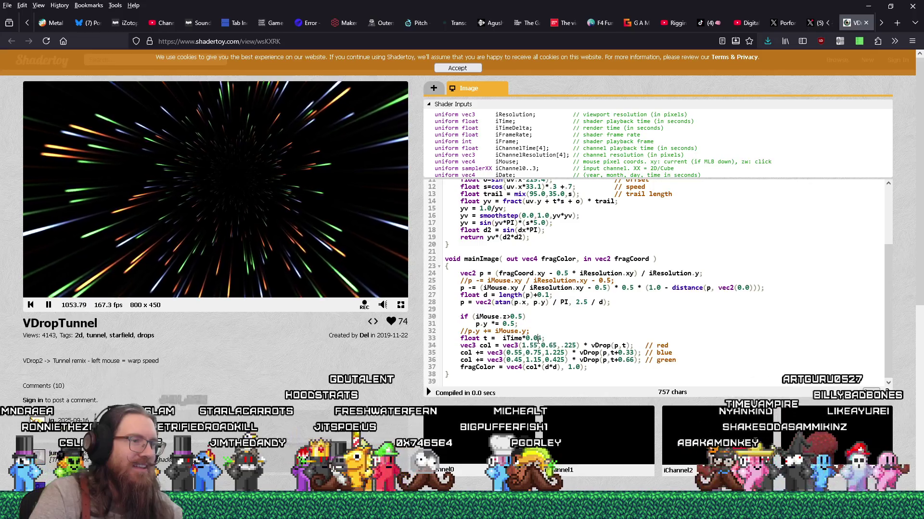
# Try time multipliers iTime*0.4, 0.1 and 0.2, recompiling after each
pyautogui.press('BackSpace')
pyautogui.write('4;')
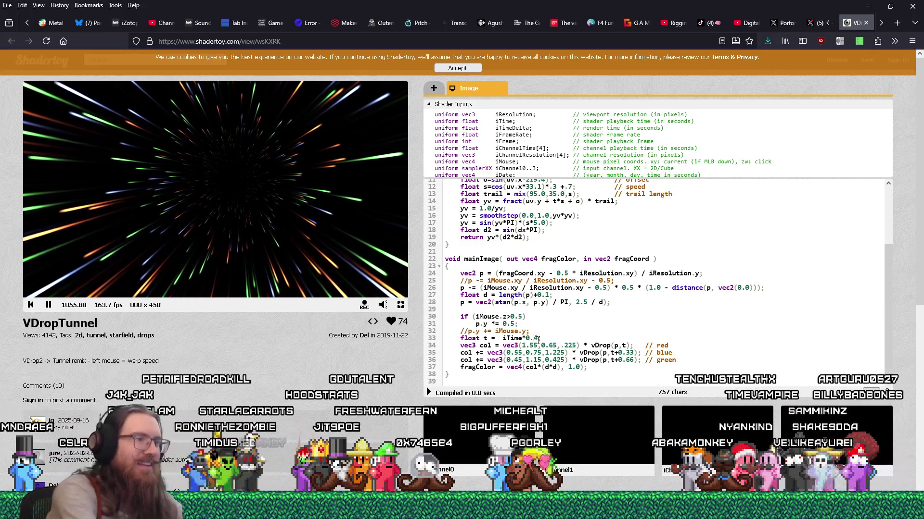
pyautogui.press('Return')
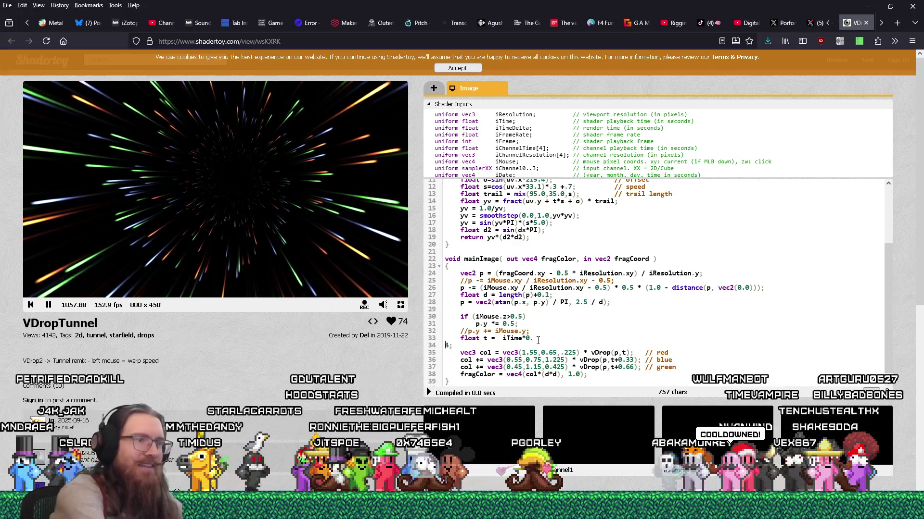
pyautogui.press('BackSpace')
pyautogui.hotkey('alt', 'Return')
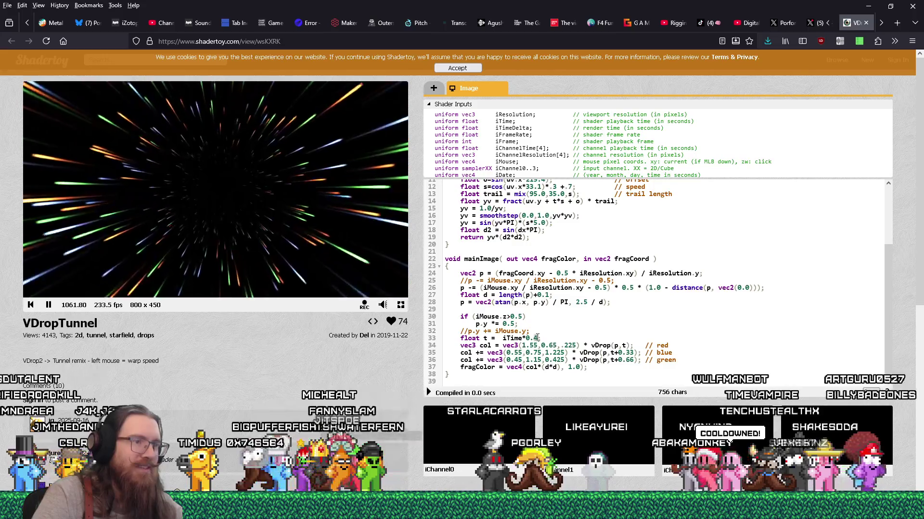
pyautogui.press('BackSpace')
pyautogui.write('1')
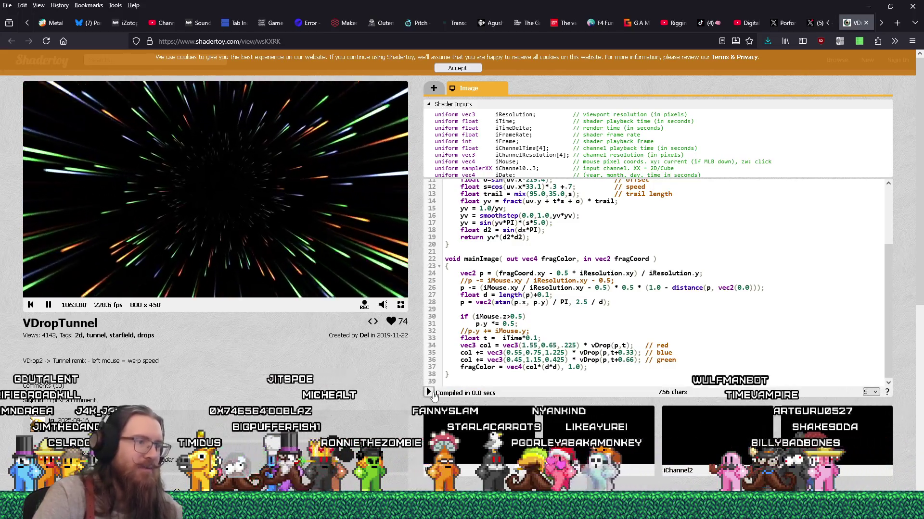
pyautogui.click(429, 393)
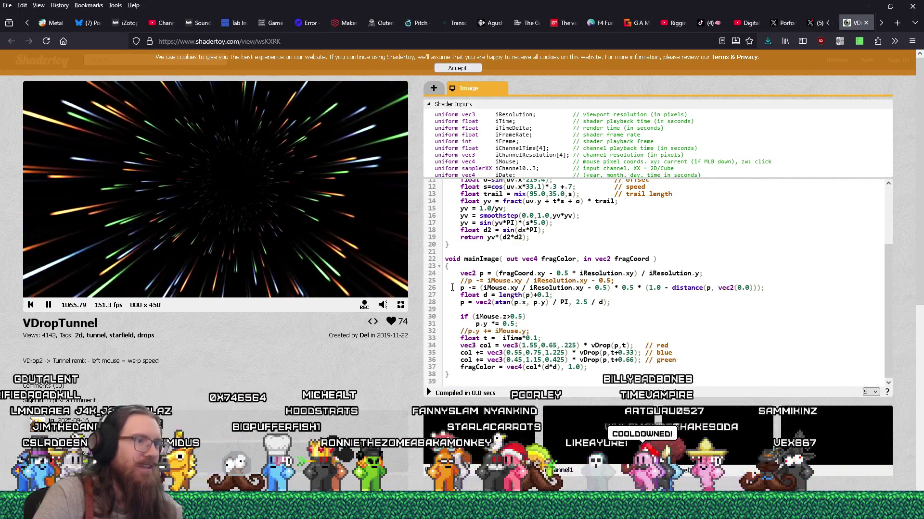
pyautogui.press('BackSpace')
pyautogui.write('2')
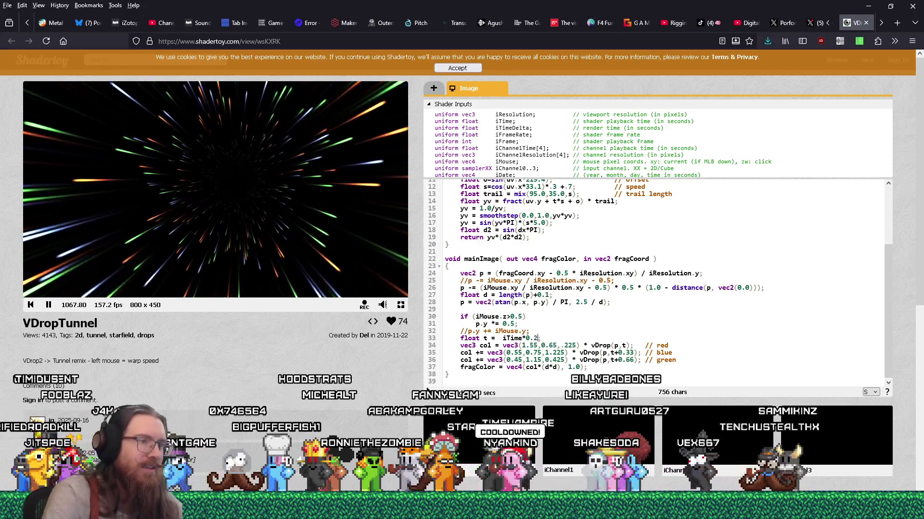
pyautogui.click(428, 392)
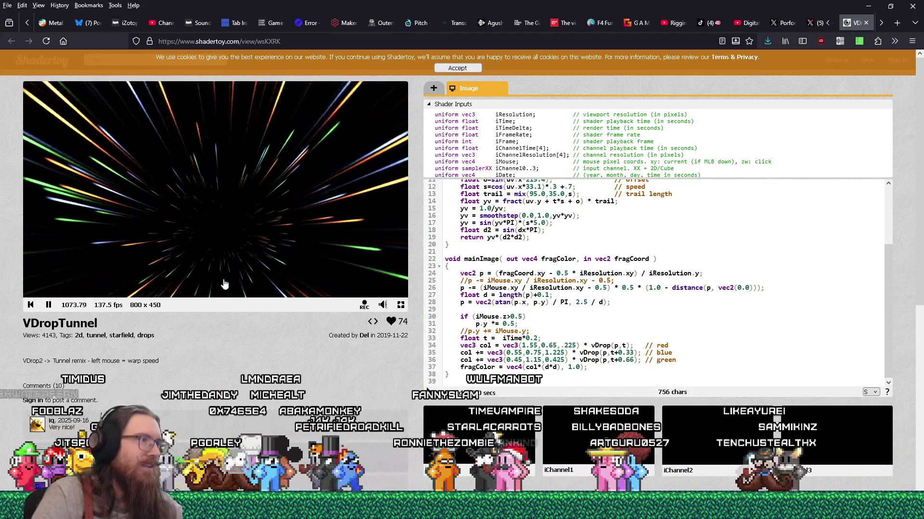
# Comment out the iMouse.z>0.5 check and p.y halving on lines 30–31, then recompile
pyautogui.click(460, 317)
pyautogui.write('//')
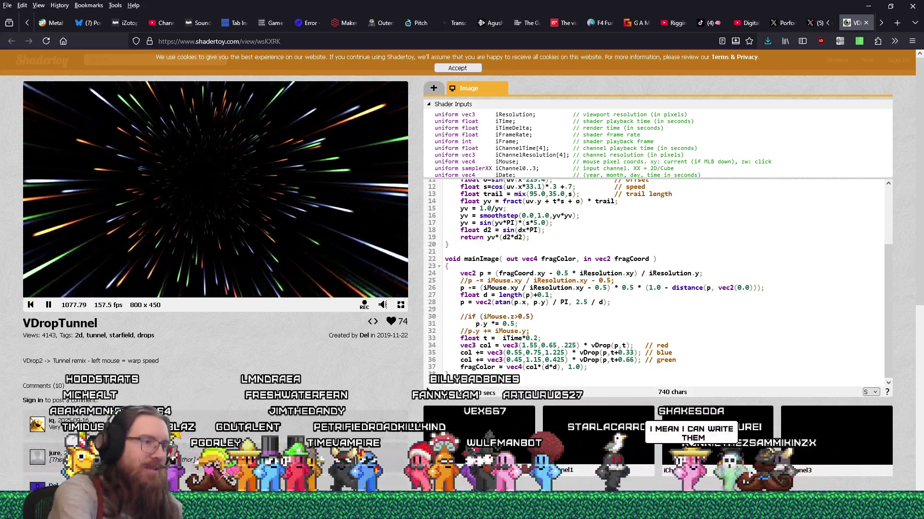
pyautogui.press('Down')
pyautogui.press('BackSpace')
pyautogui.press('BackSpace')
pyautogui.write('//')
pyautogui.hotkey('alt', 'Return')
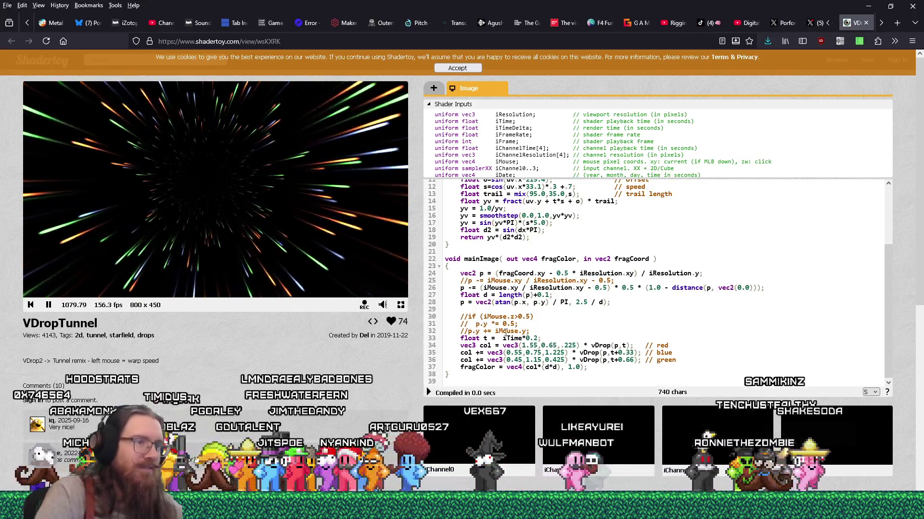
# Try iTime*0.4 again, then settle the multiplier at iTime*0.3 and recompile
pyautogui.click(538, 339)
pyautogui.press('BackSpace')
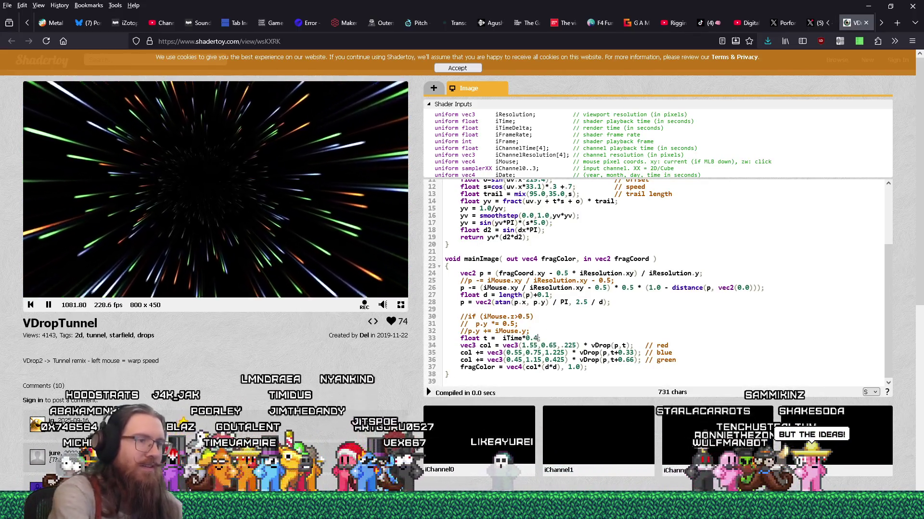
pyautogui.write('4')
pyautogui.hotkey('alt', 'Return')
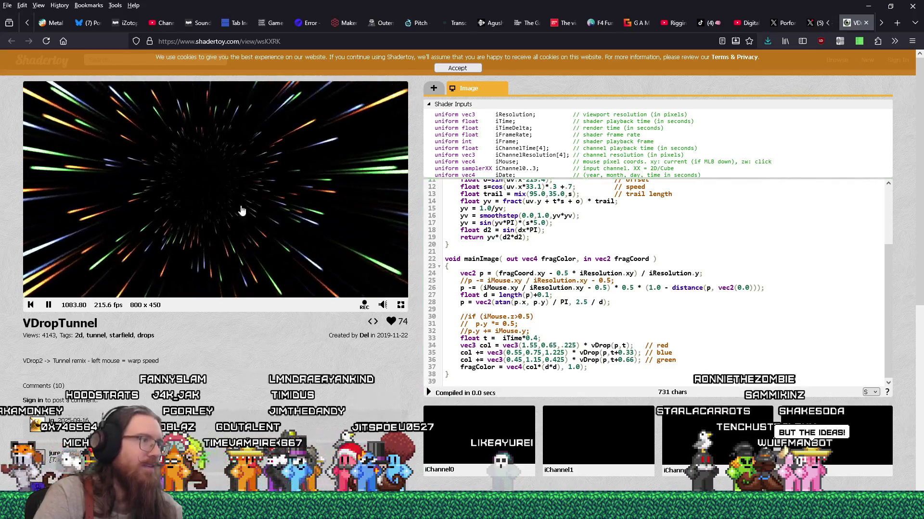
pyautogui.press('BackSpace')
pyautogui.write('3')
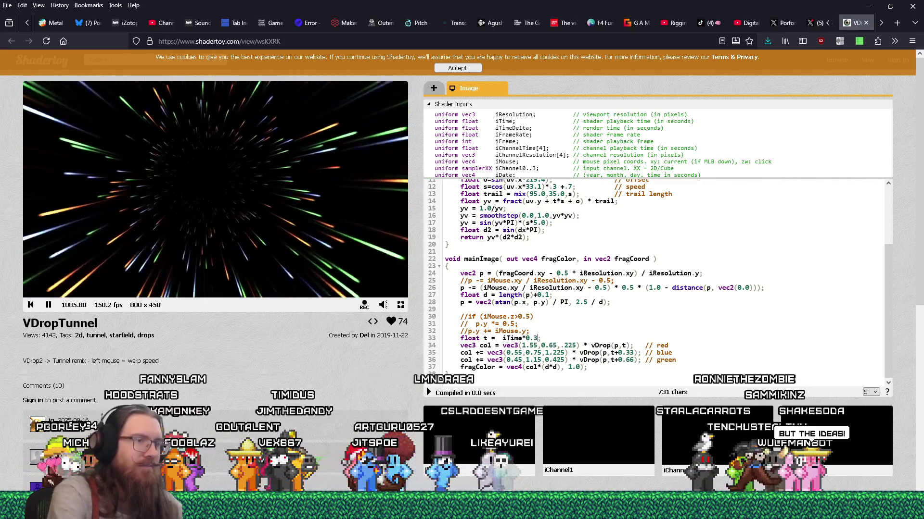
pyautogui.hotkey('alt', 'Return')
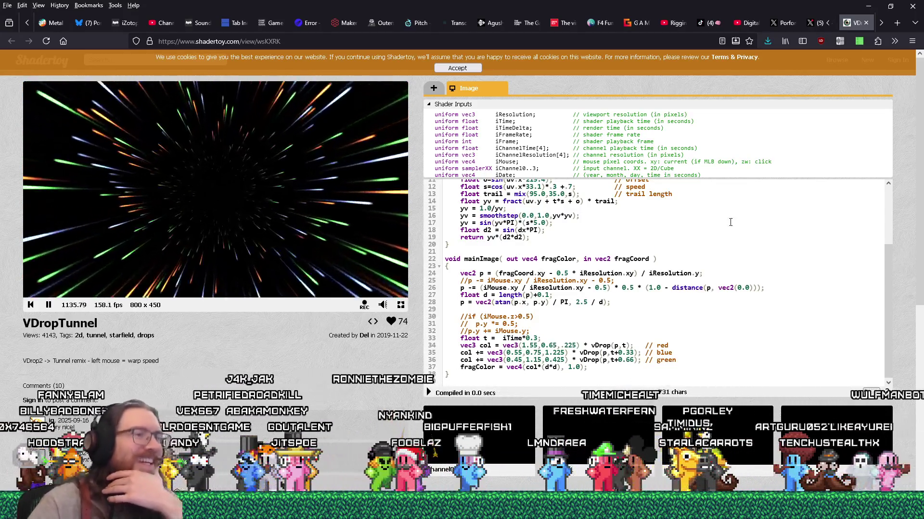
pyautogui.scroll(-1, 574, 326)
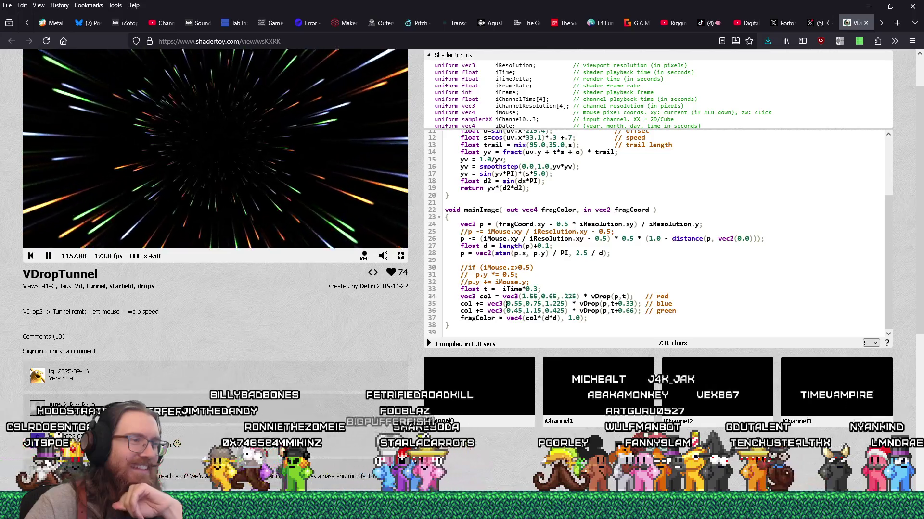
# Review the VDropTunnel code around the iMouse centre-offset line on line 27
pyautogui.scroll(2, 506, 304)
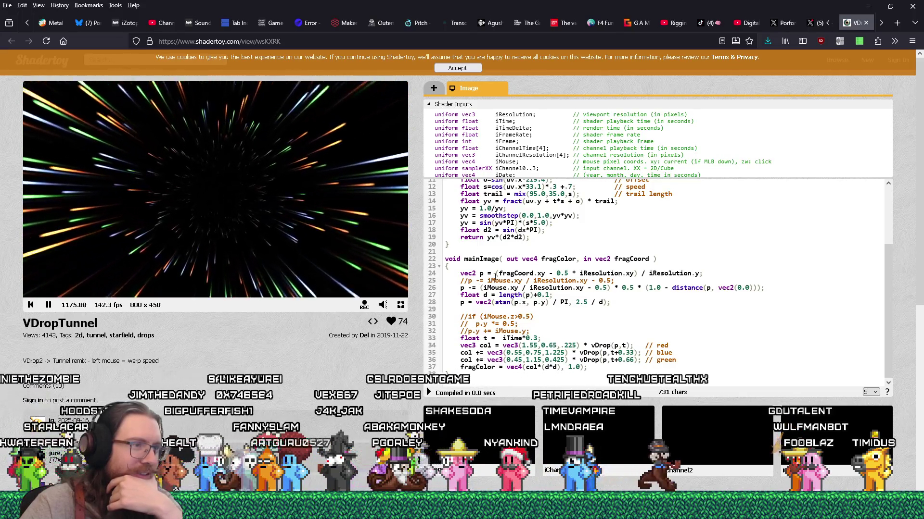
pyautogui.scroll(3, 489, 287)
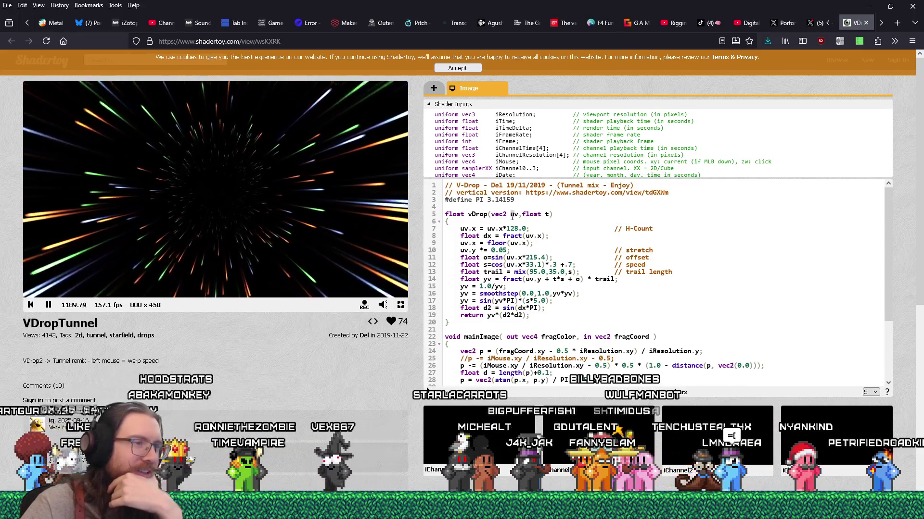
pyautogui.scroll(-3, 532, 250)
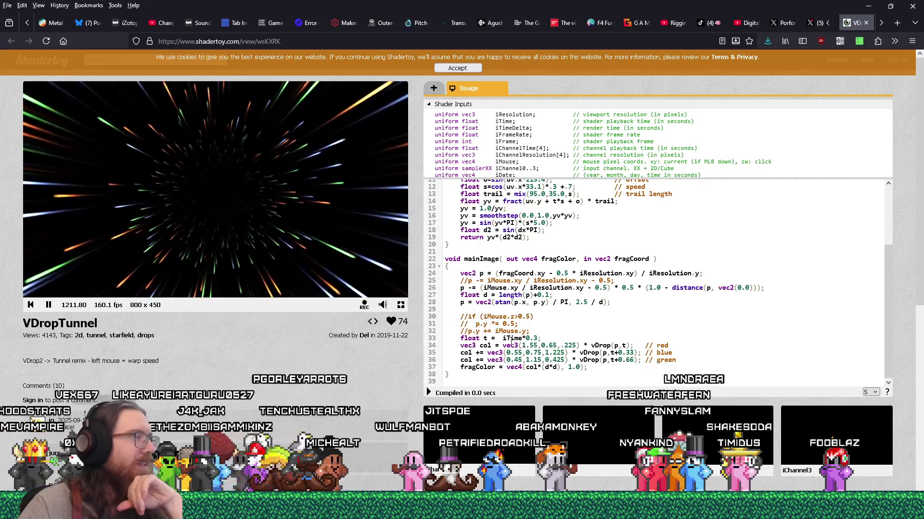
pyautogui.scroll(2, 511, 339)
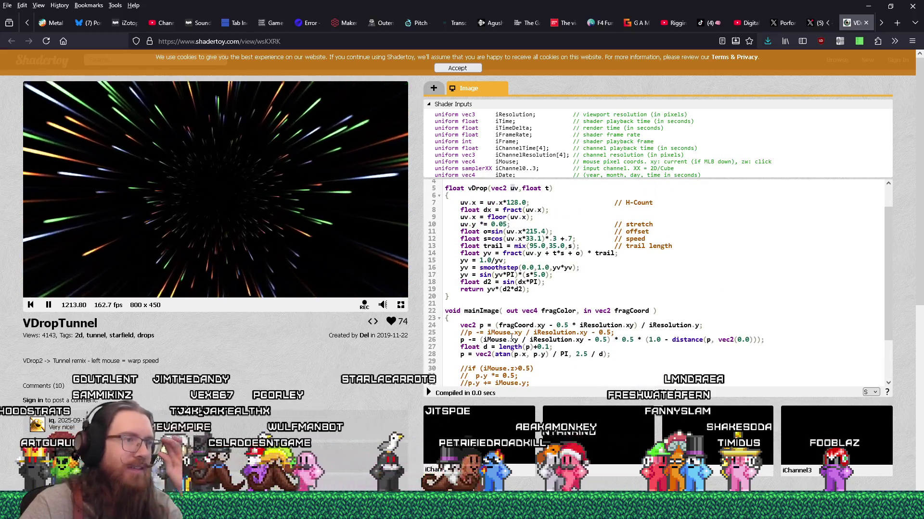
pyautogui.scroll(-2, 511, 339)
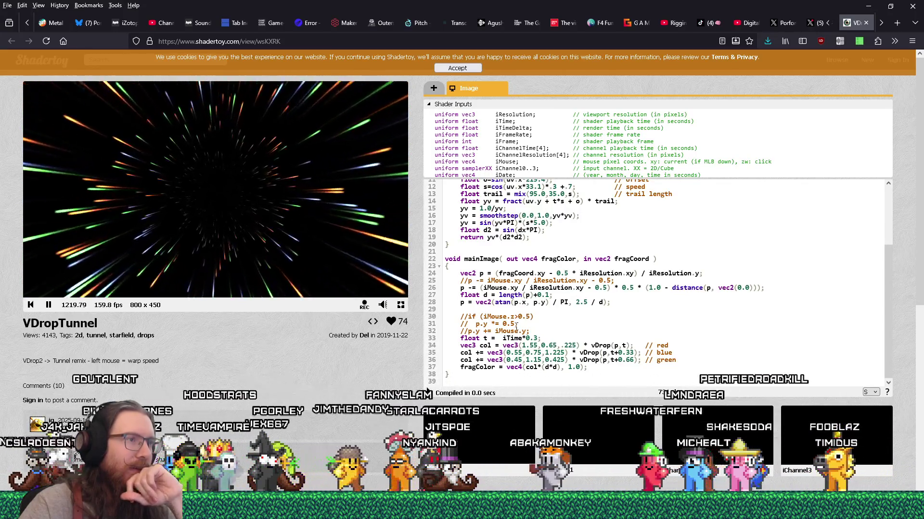
pyautogui.scroll(2, 516, 327)
pyautogui.scroll(-2, 516, 327)
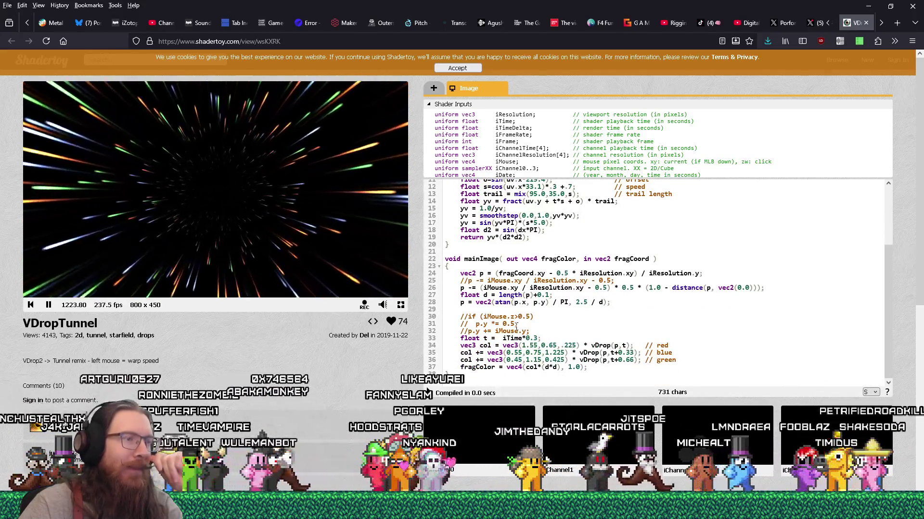
pyautogui.click(620, 303)
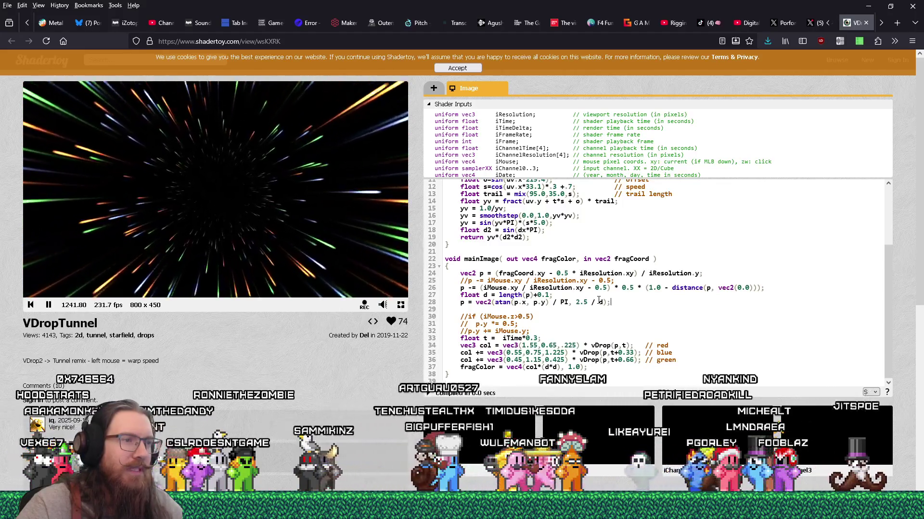
# Recompile the shader with the mouse-driven, distance-faded centre offset in place
pyautogui.scroll(2, 486, 301)
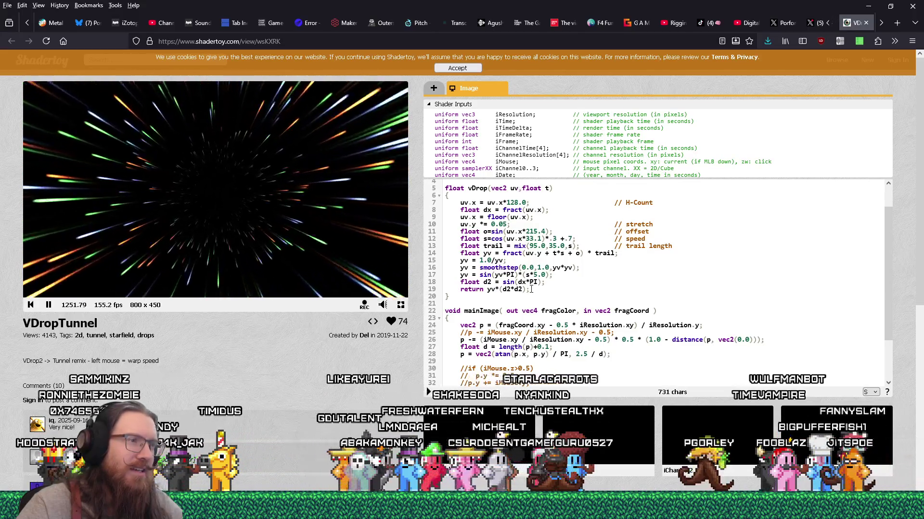
pyautogui.click(610, 354)
pyautogui.hotkey('alt', 'Return')
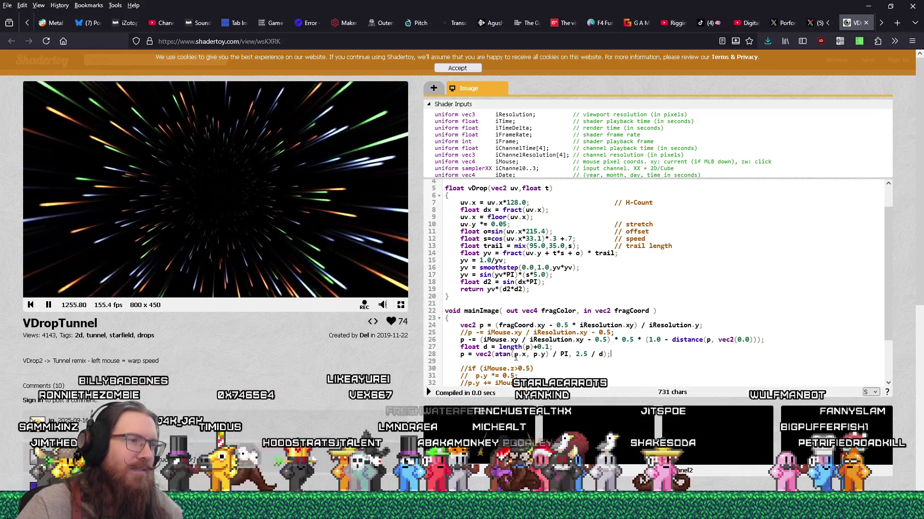
pyautogui.scroll(-2, 518, 356)
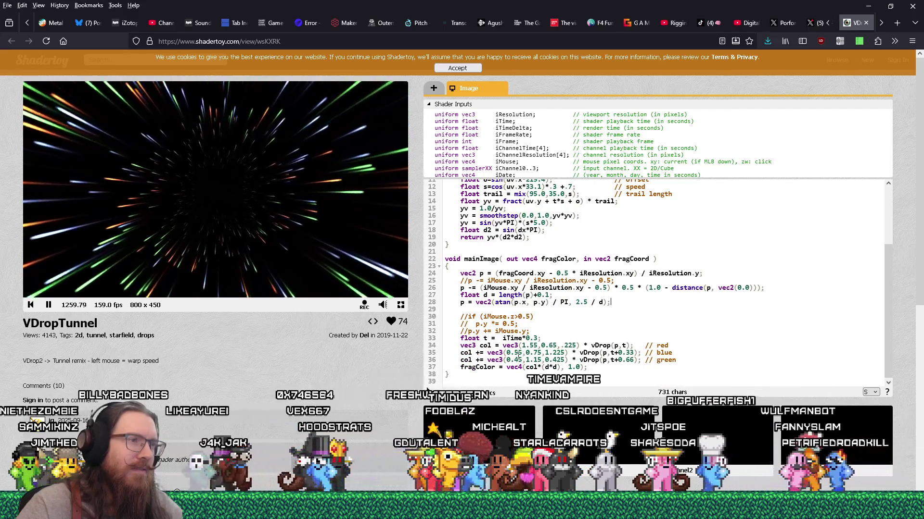
pyautogui.hotkey('alt', 'Return')
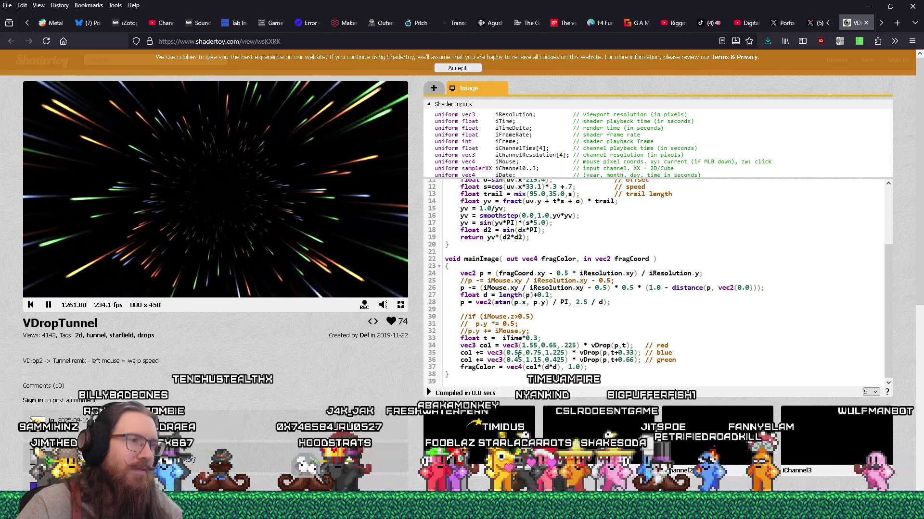
pyautogui.hotkey('alt', 'Return')
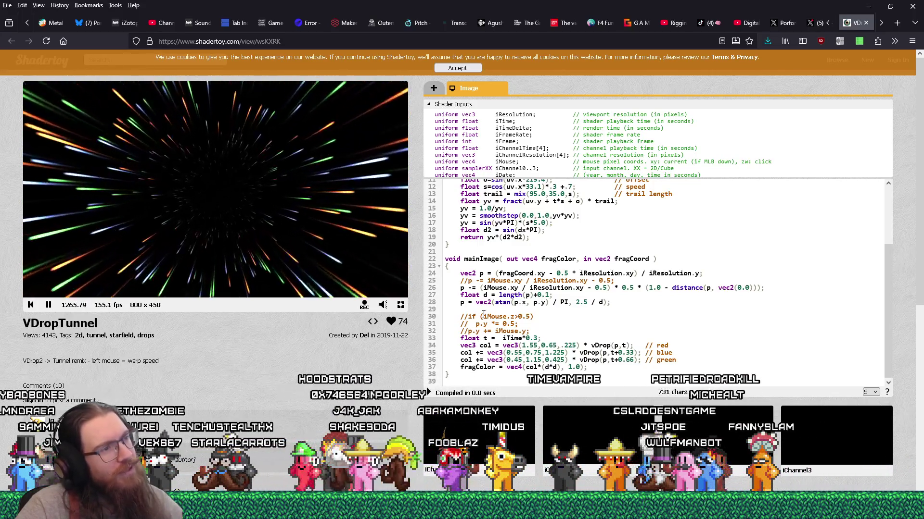
pyautogui.click(464, 302)
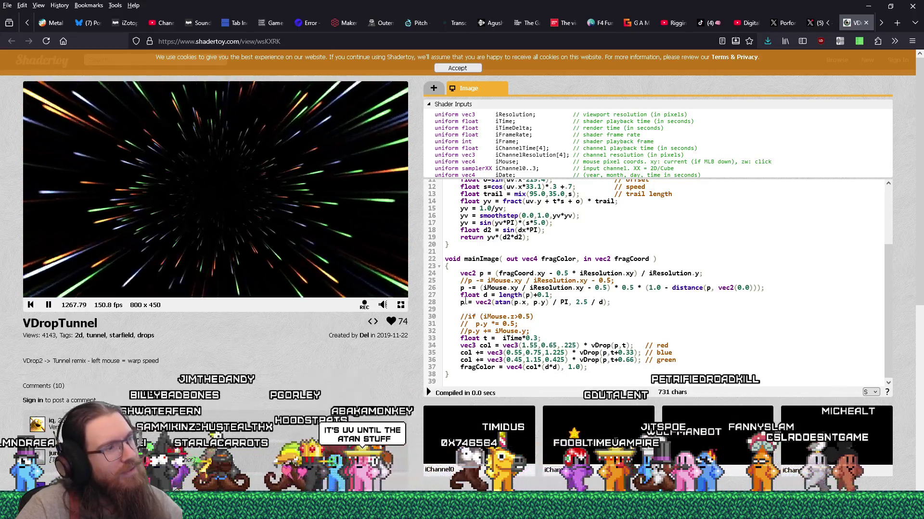
# Comment out the atan polar warp line with //, recompile to show vertical streaks, and add a blank line above it
pyautogui.write('//')
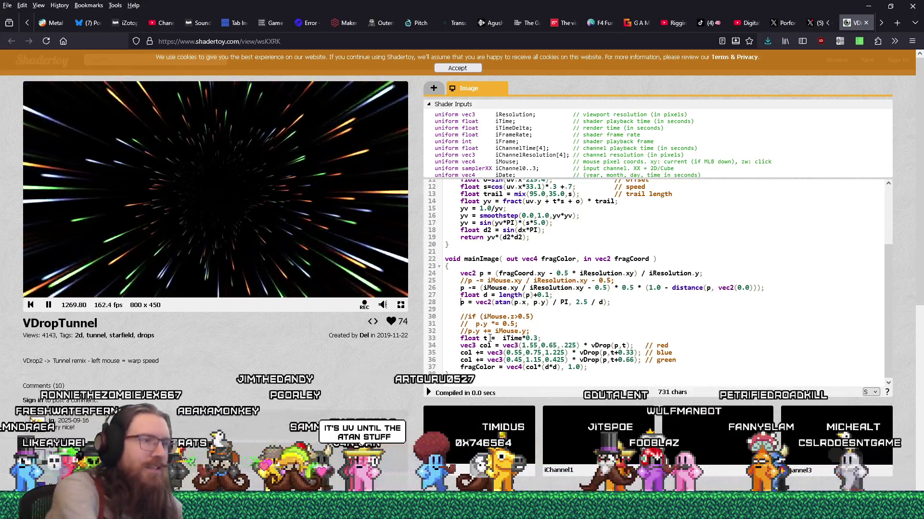
pyautogui.hotkey('alt', 'Return')
pyautogui.click(428, 394)
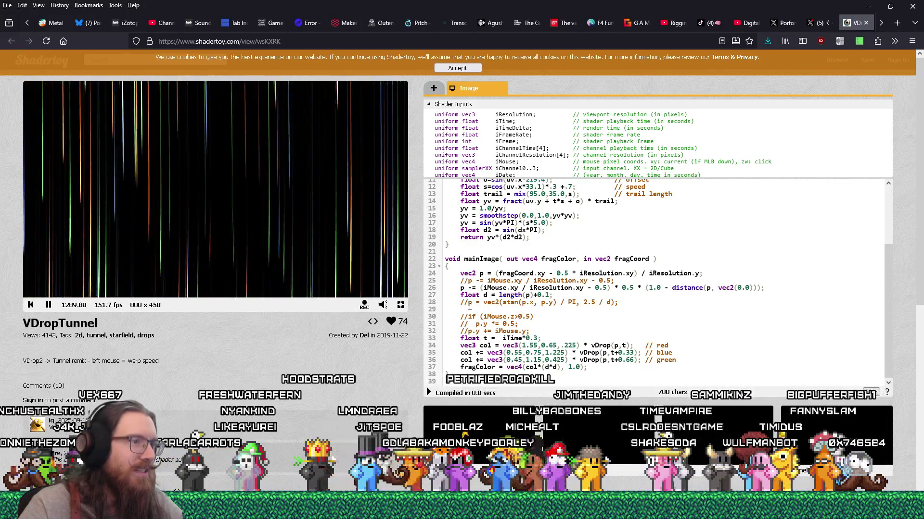
pyautogui.click(461, 303)
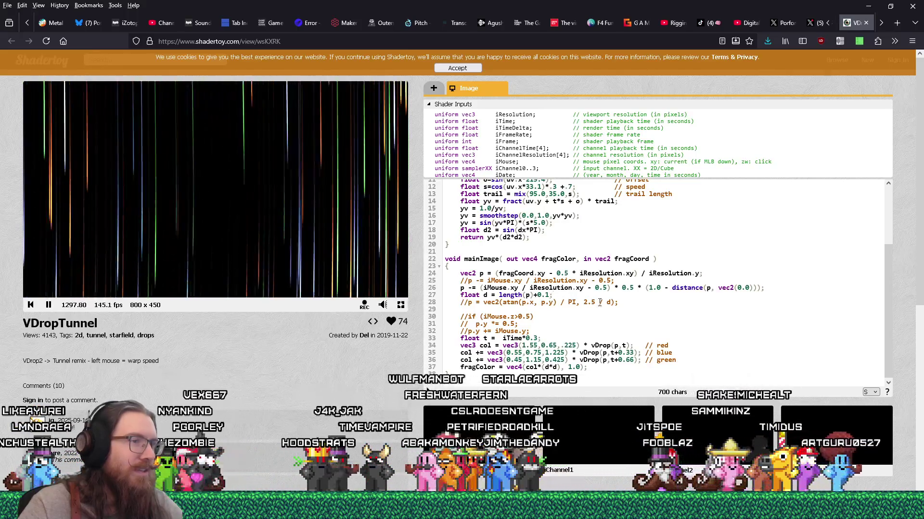
pyautogui.press('Return')
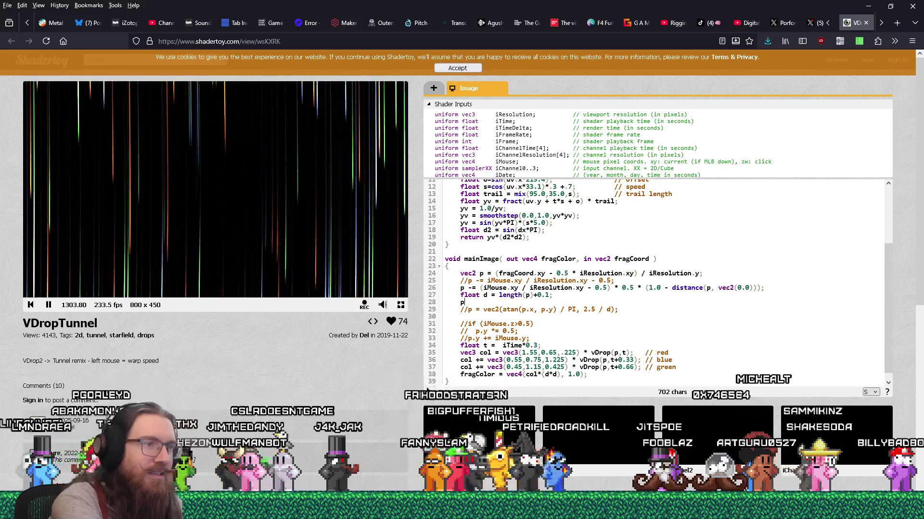
# Add p.x += t * 0.01 above the warp line, then replace t with iTime to clear the compile error
pyautogui.write('.x += ')
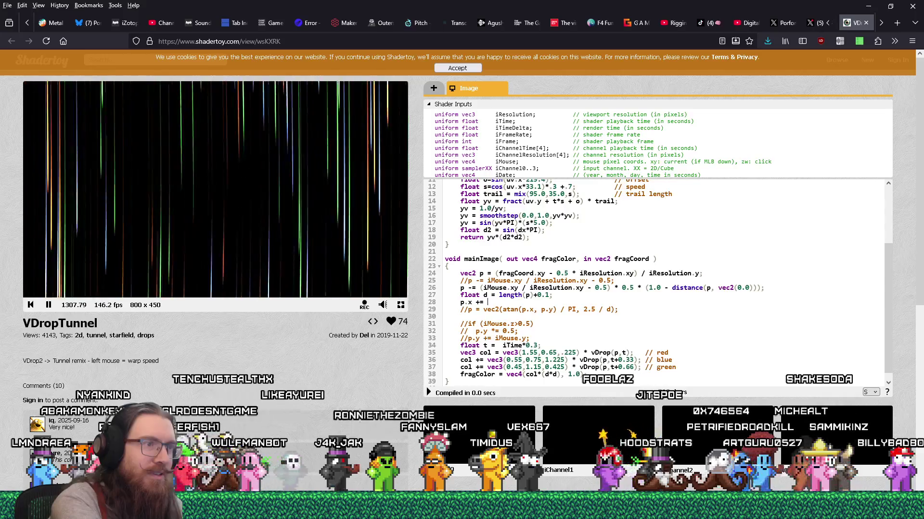
pyautogui.write('t * 0.01;')
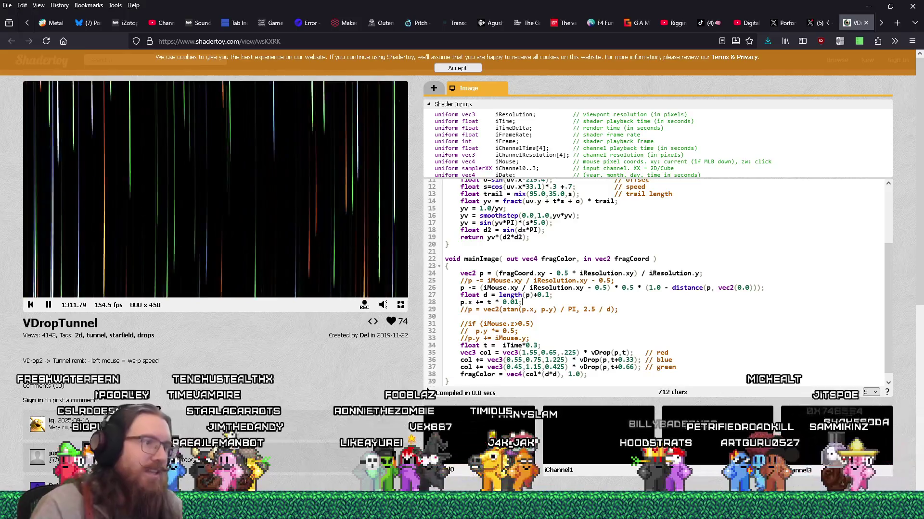
pyautogui.click(429, 392)
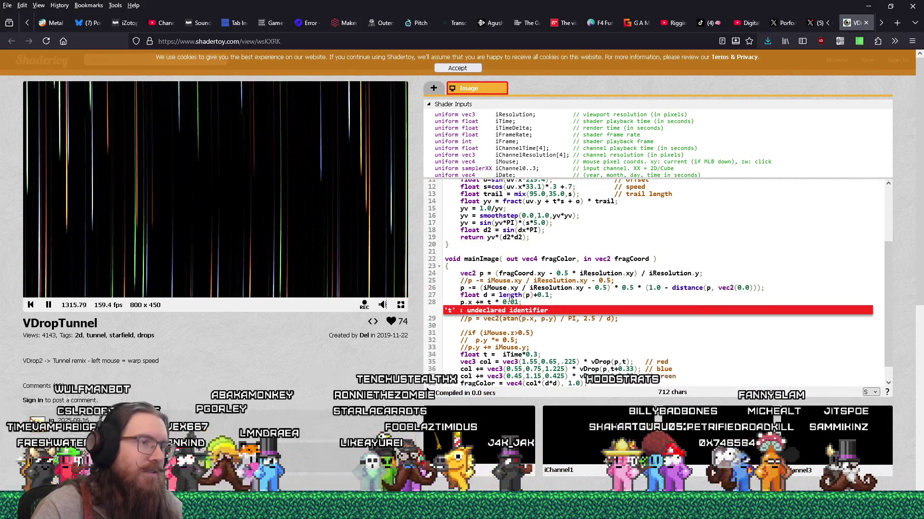
pyautogui.scroll(-1, 504, 358)
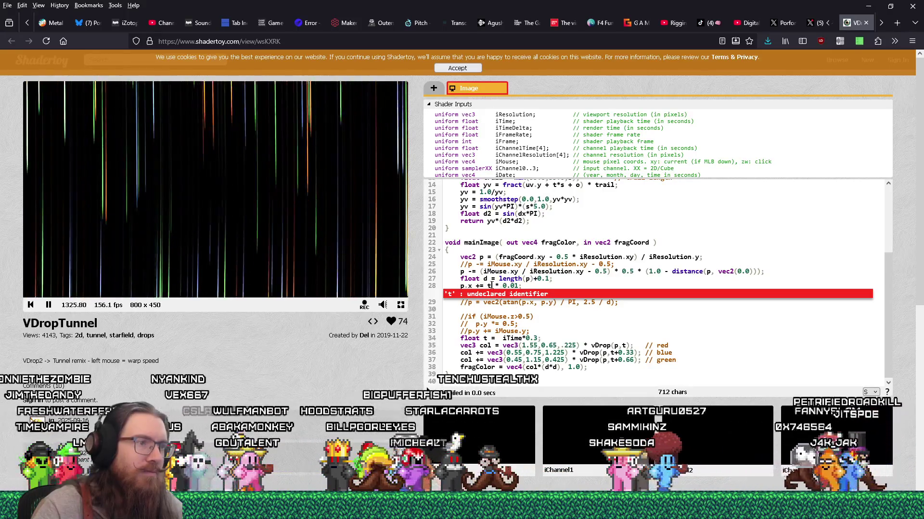
pyautogui.doubleClick(489, 286)
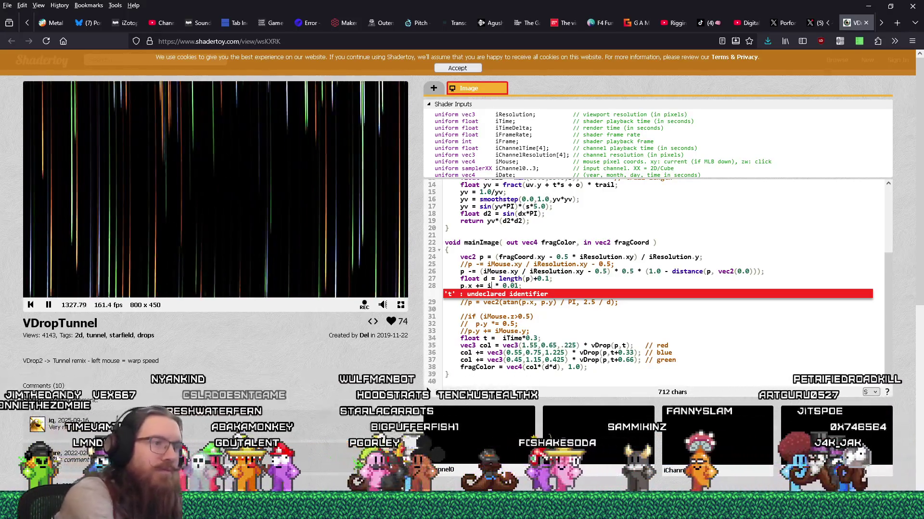
pyautogui.write('iTime')
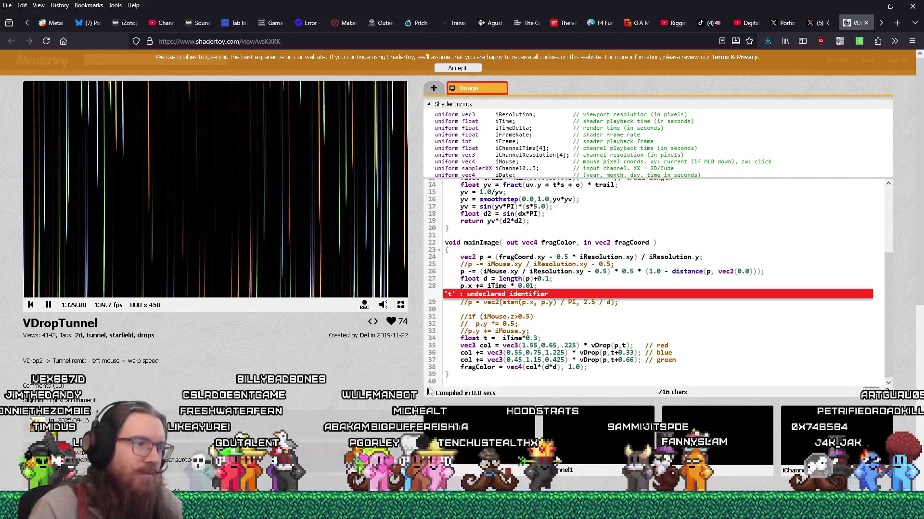
pyautogui.hotkey('alt', 'Return')
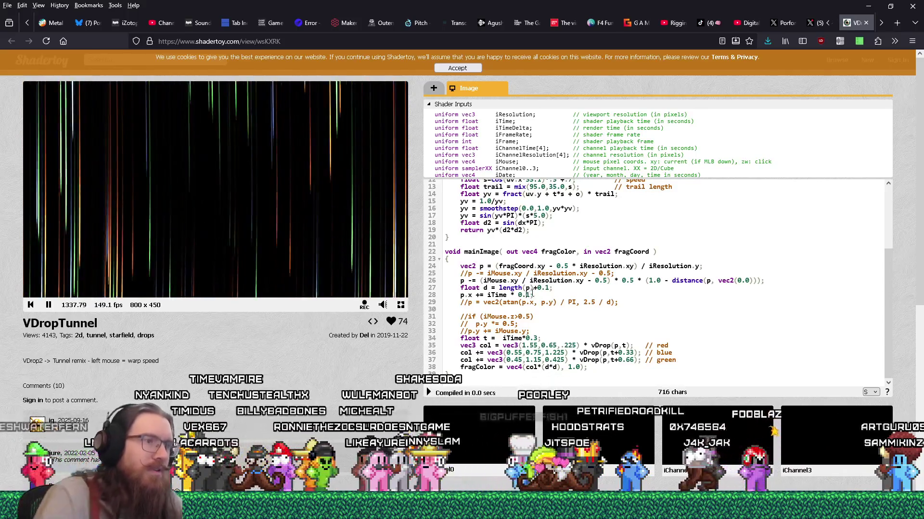
# Change the scroll line to p.x += iTime * 0.2 and recompile
pyautogui.click(496, 302)
pyautogui.press('BackSpace')
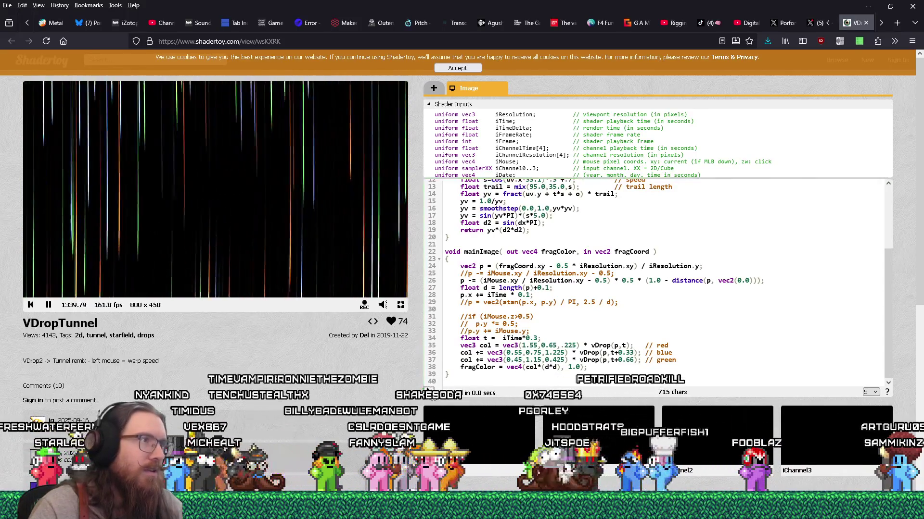
pyautogui.press('BackSpace')
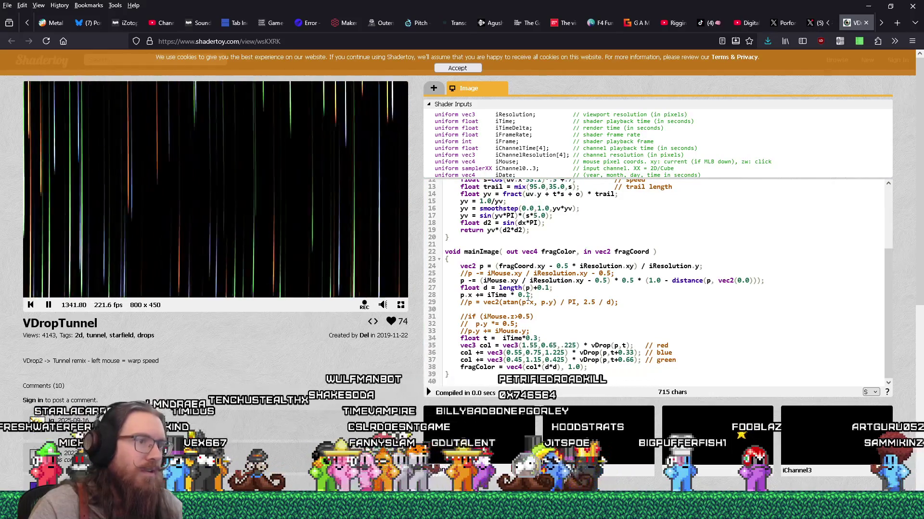
pyautogui.write('4')
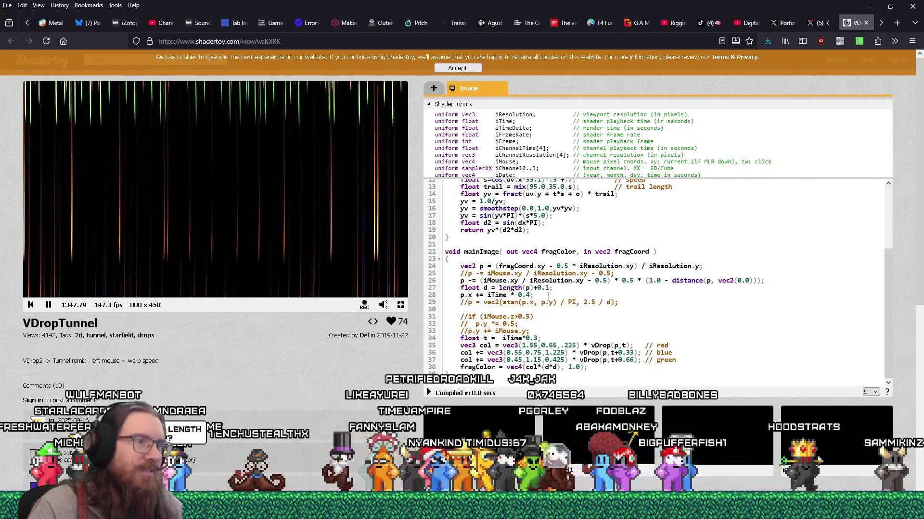
pyautogui.press('BackSpace')
pyautogui.write('2')
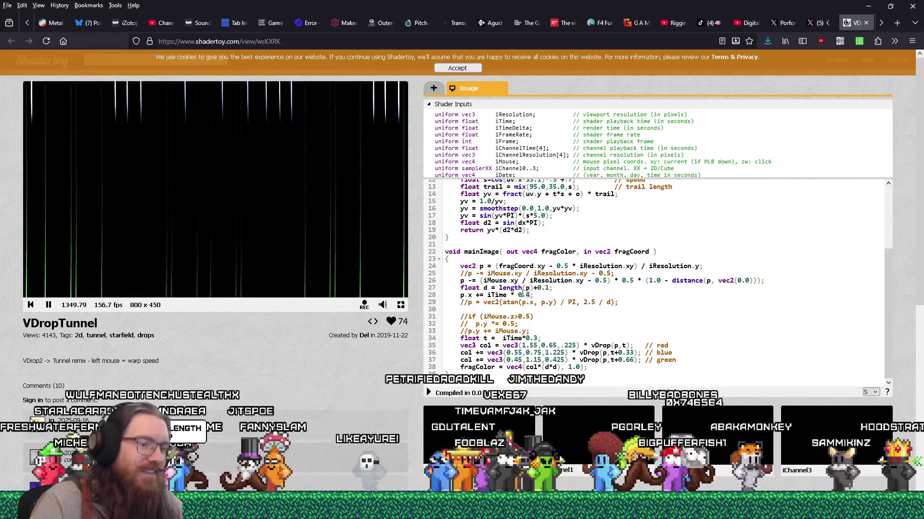
pyautogui.hotkey('alt', 'Return')
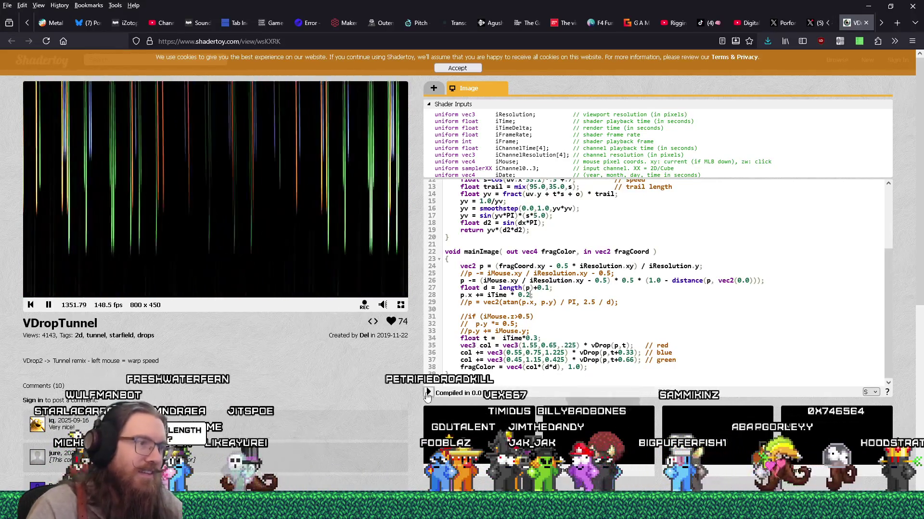
pyautogui.write(';')
# Uncomment the polar warp line on line 29 and recompile so the tunnel returns
pyautogui.click(469, 302)
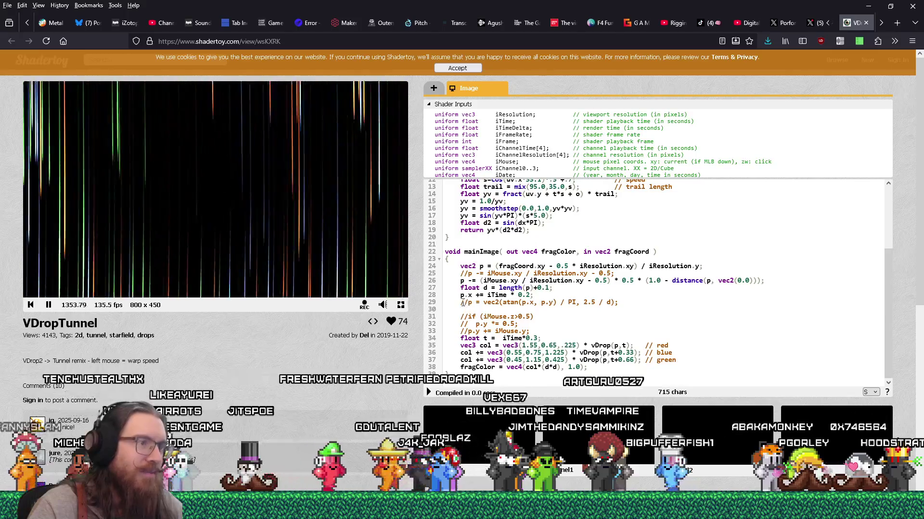
pyautogui.press('BackSpace')
pyautogui.press('BackSpace')
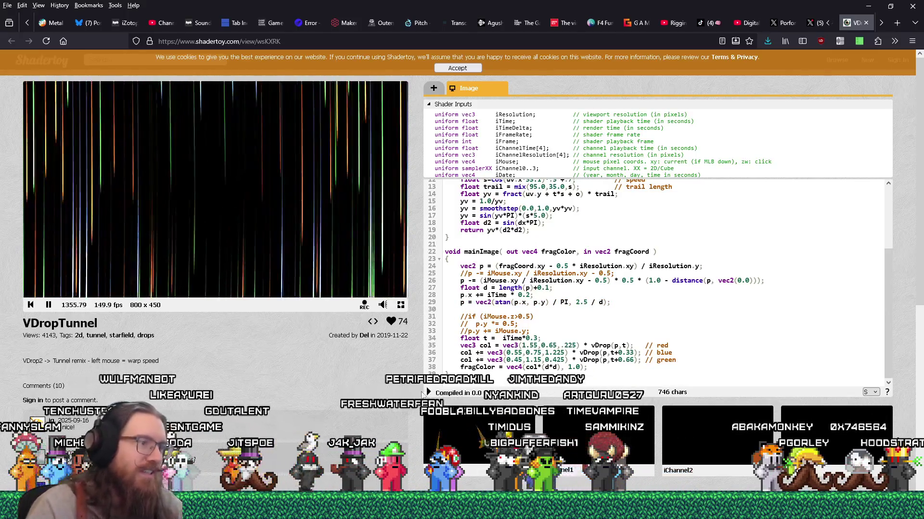
pyautogui.hotkey('alt', 'Return')
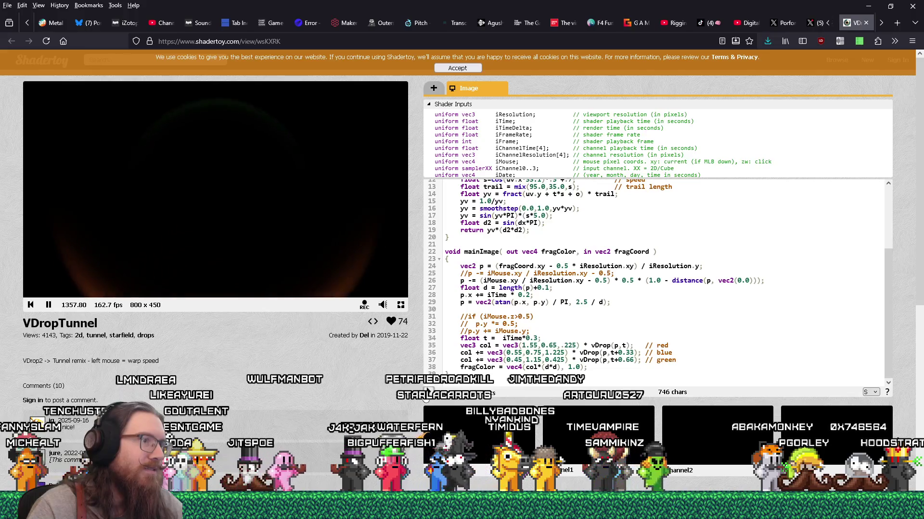
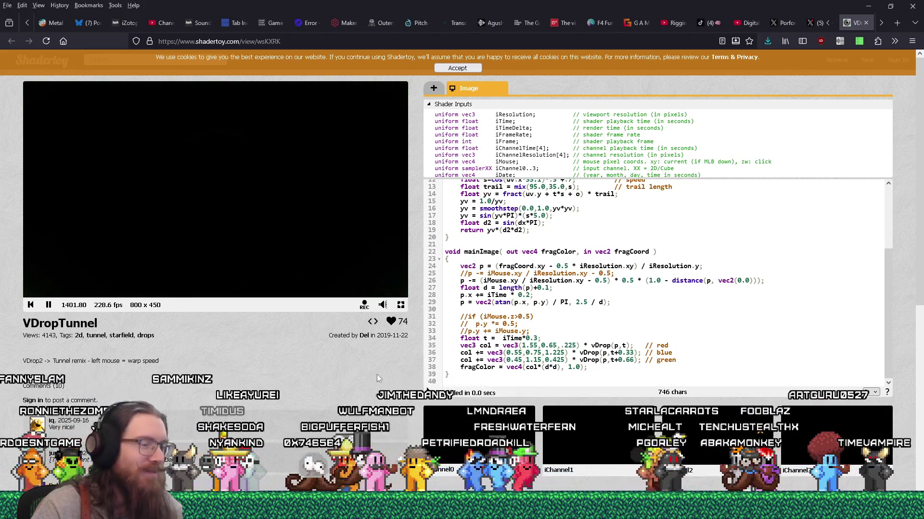
# Switch from the Shadertoy VDropTunnel page to the Godot window showing BossCharger.gd
pyautogui.hotkey('alt', 'Tab')
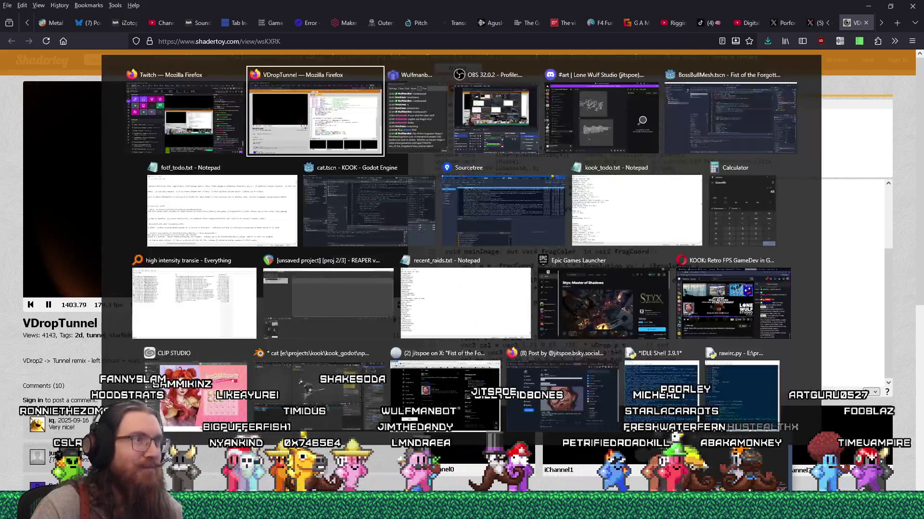
pyautogui.press('Tab')
pyautogui.press('Tab')
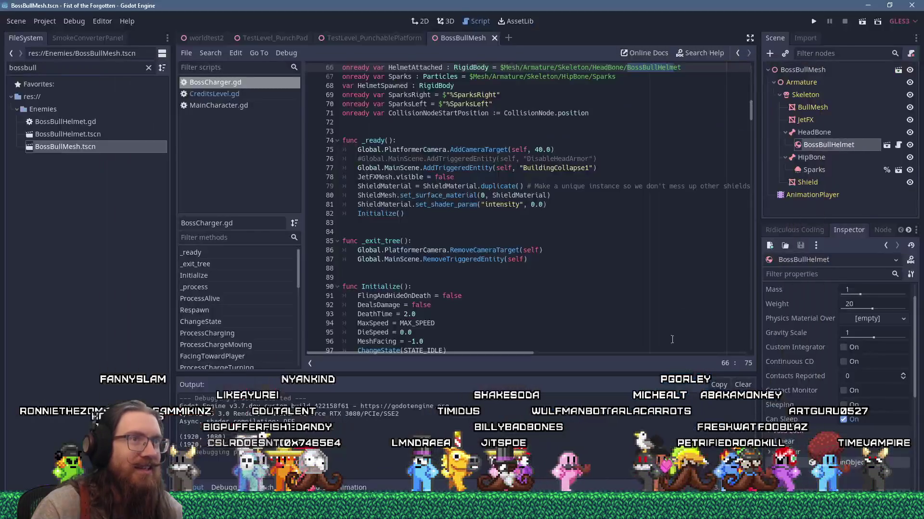
# Launch the game, run right off the platform, and leap over the charging boss
pyautogui.click(813, 22)
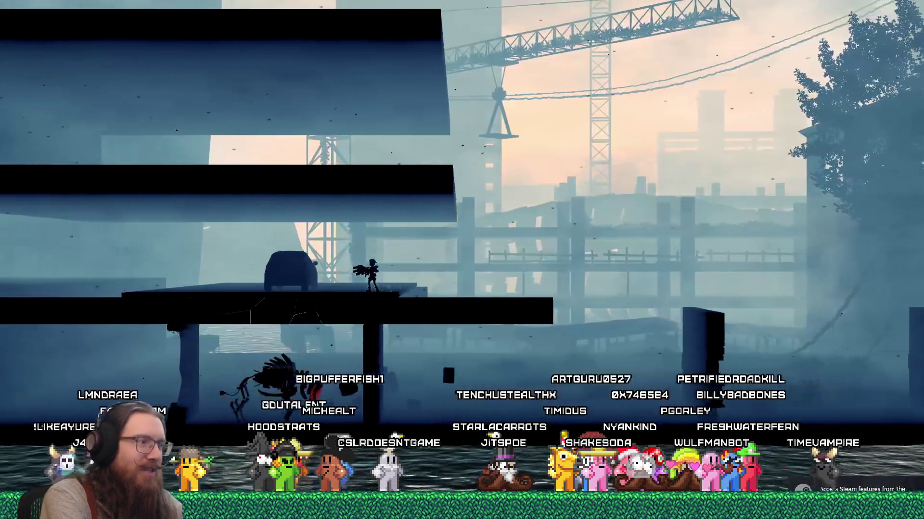
pyautogui.press('Right')
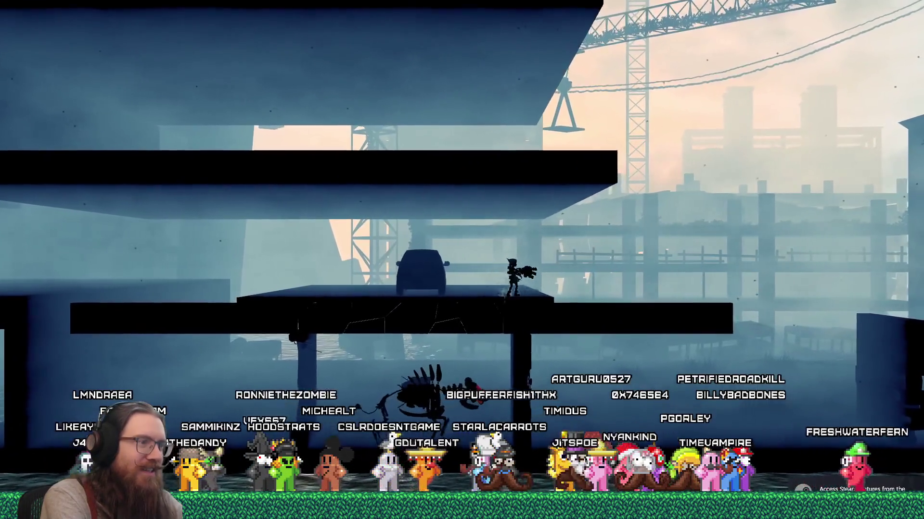
pyautogui.press('space')
pyautogui.press('Right')
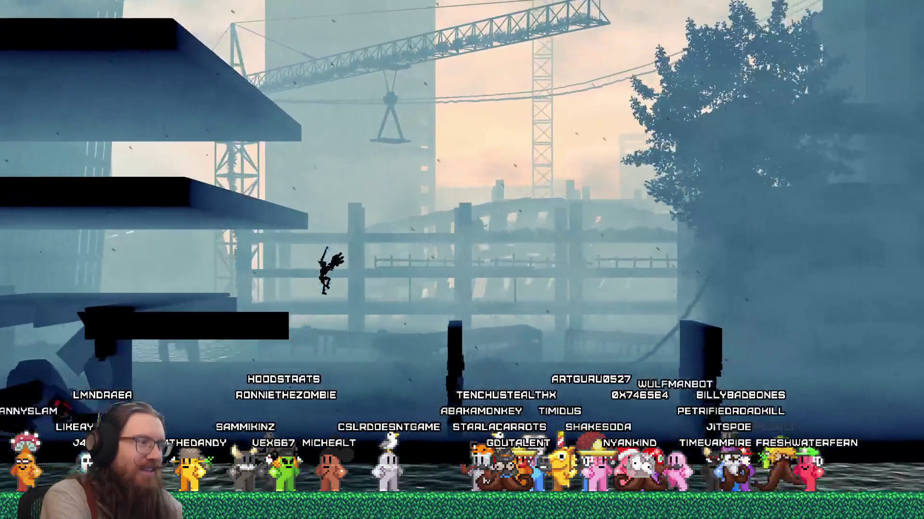
pyautogui.press('Right')
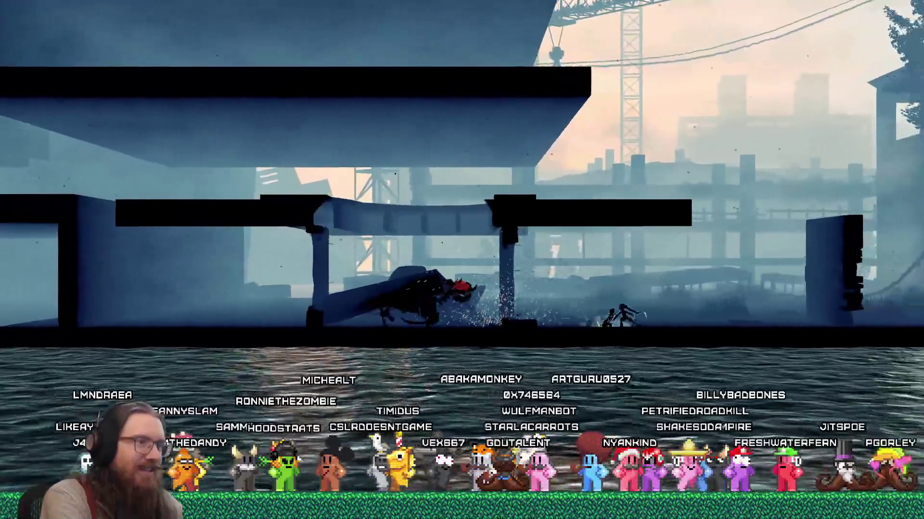
pyautogui.press('Left')
pyautogui.press('space')
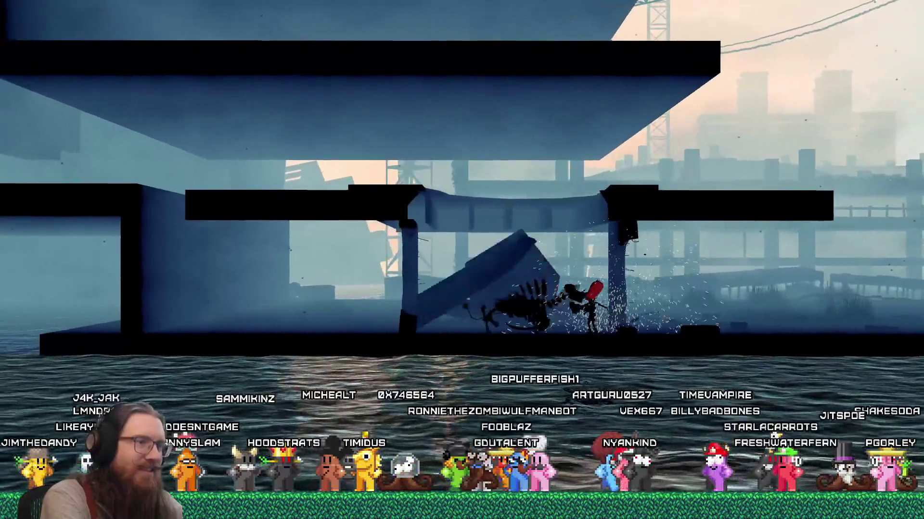
pyautogui.press('Right')
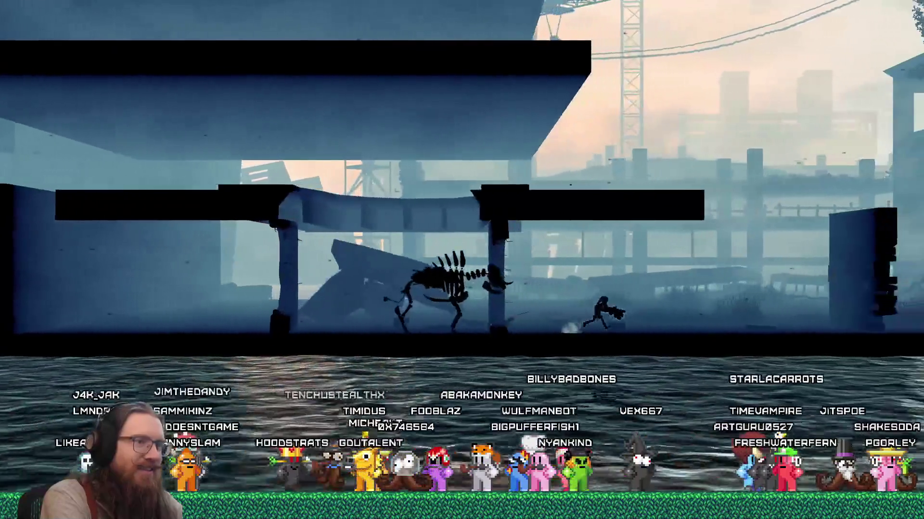
pyautogui.press('Right')
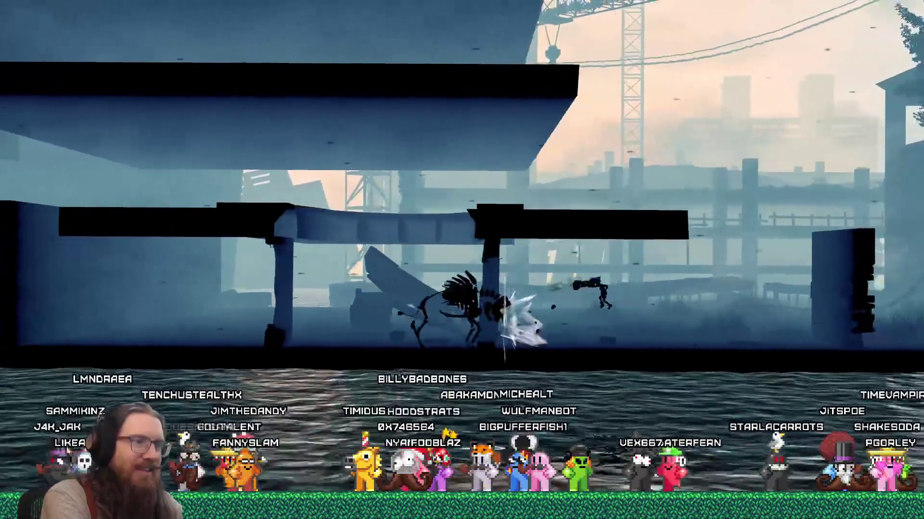
# Turn back to strike the skeletal boss, jump over it past the pillar, and dodge left
pyautogui.press('Left')
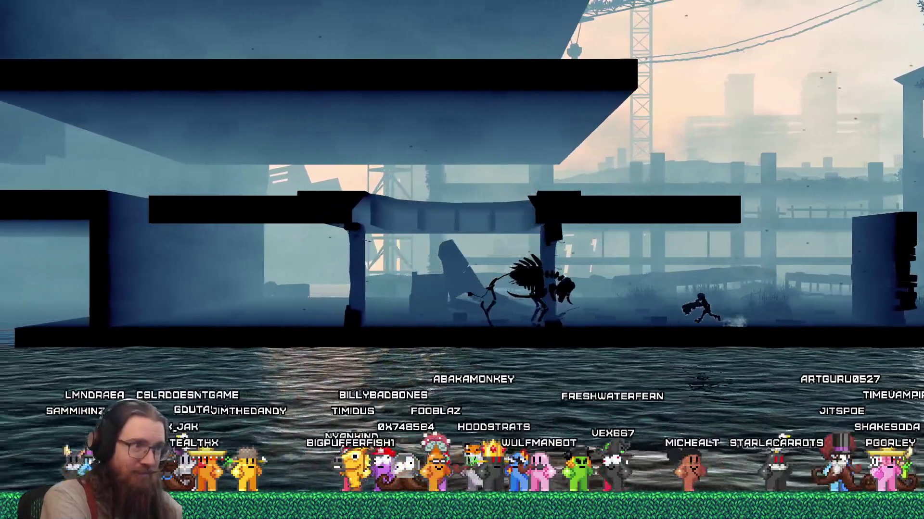
pyautogui.press('Left')
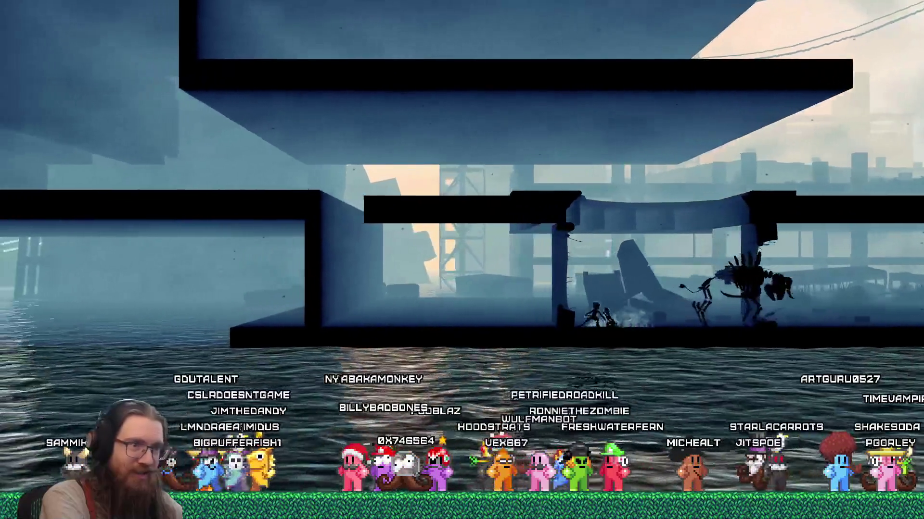
pyautogui.press('Left')
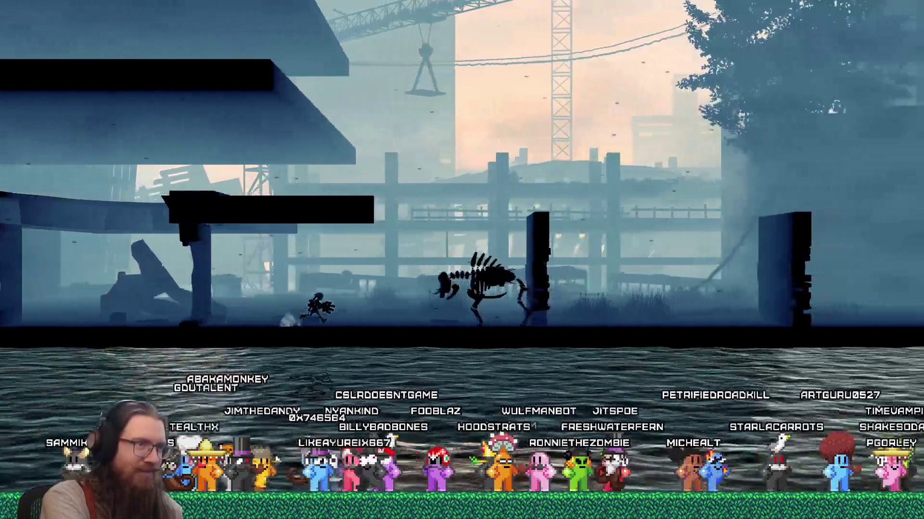
pyautogui.press('Right')
pyautogui.press('space')
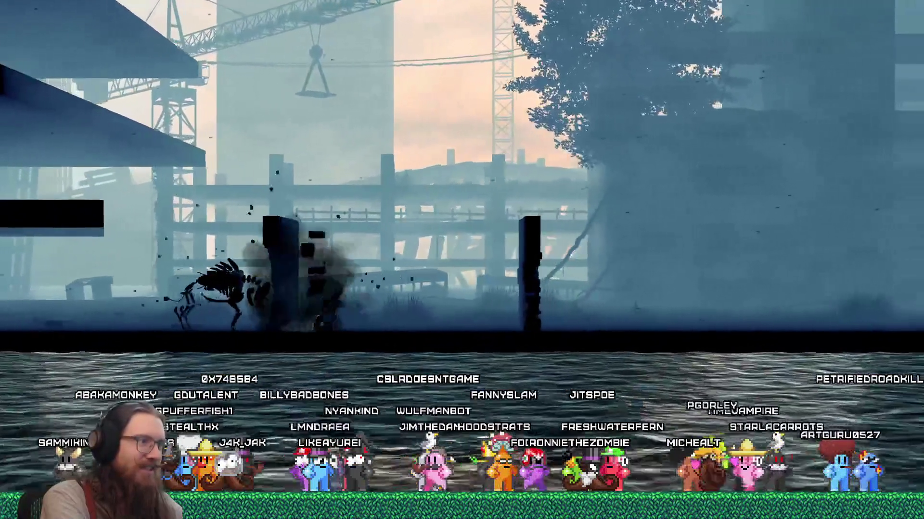
pyautogui.press('Right')
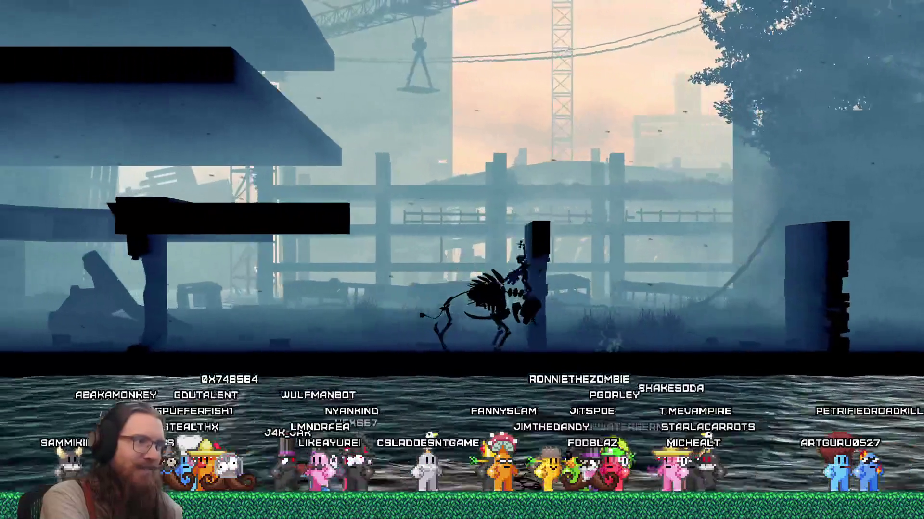
pyautogui.press('Left')
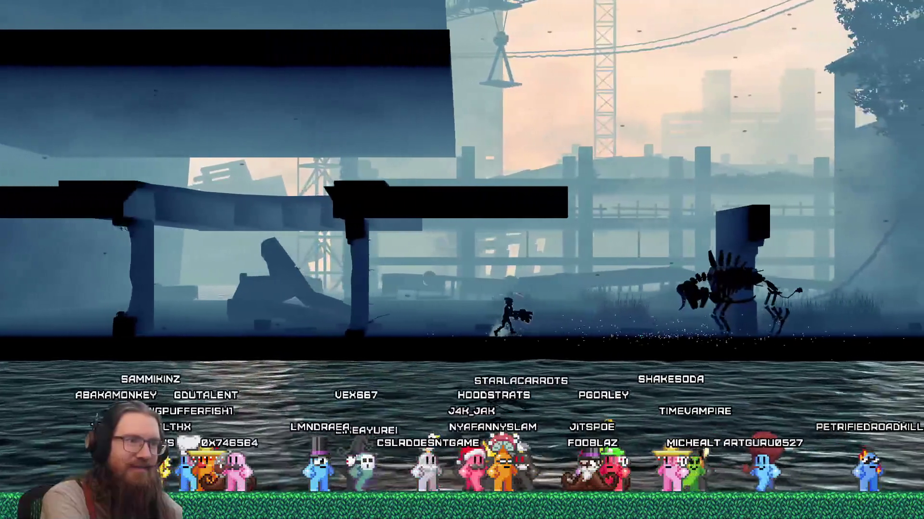
pyautogui.press('Left')
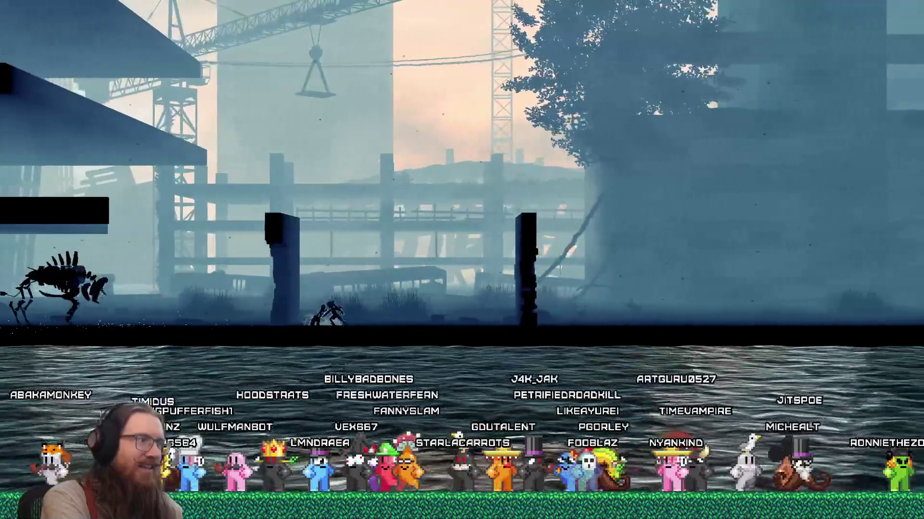
# Escape the ground slam onto the upper platform, then open the developer console
pyautogui.press('Right')
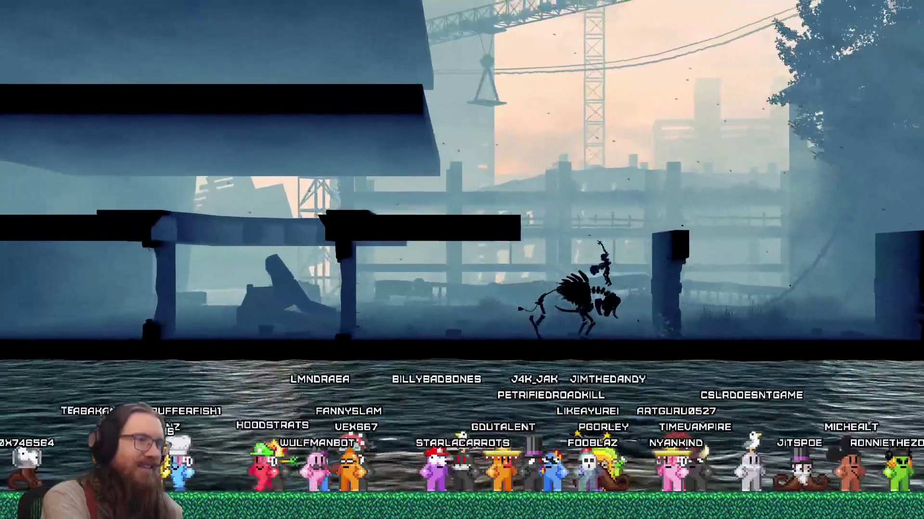
pyautogui.press('Left')
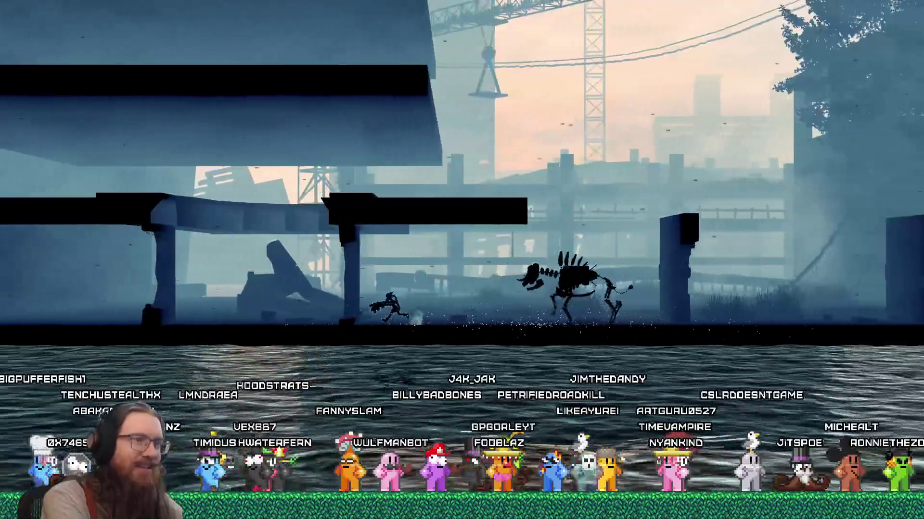
pyautogui.press('Left')
pyautogui.press('space')
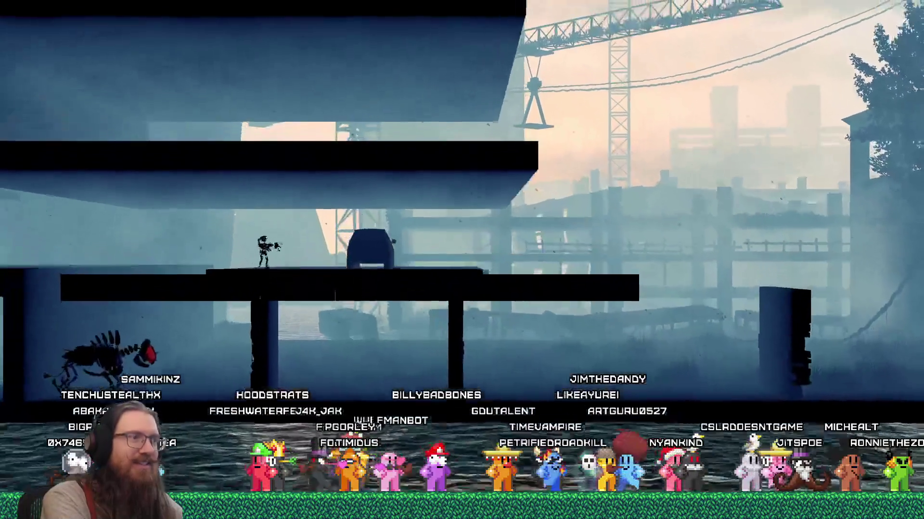
pyautogui.press('Right')
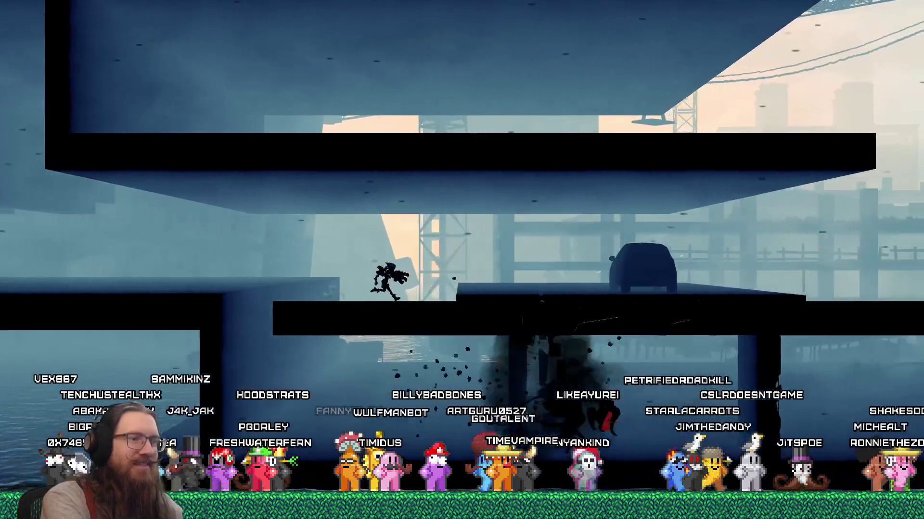
pyautogui.press('`')
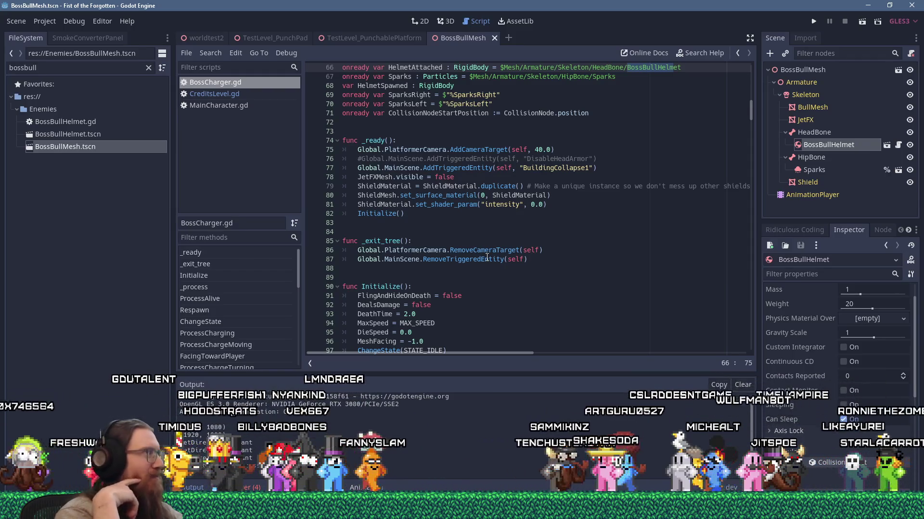
# Switch back to the VDropTunnel shader page in Firefox
pyautogui.hotkey('alt', 'Tab')
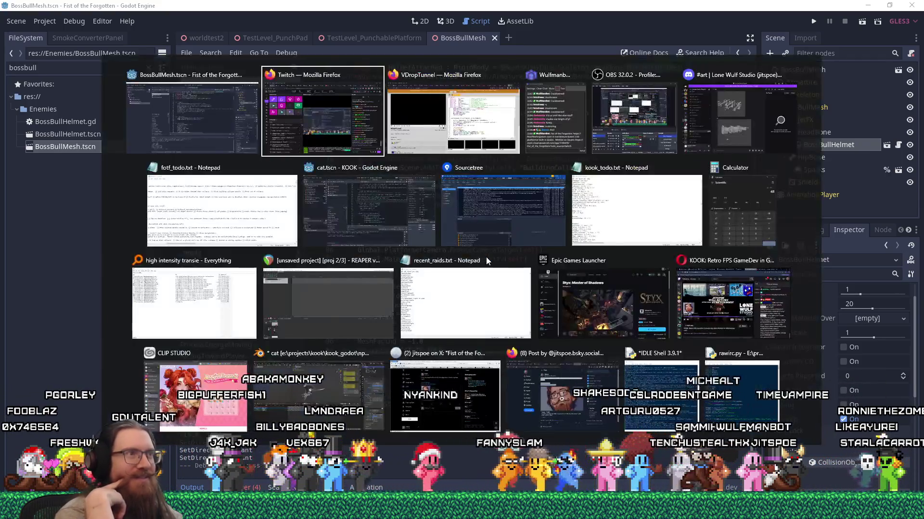
pyautogui.hotkey('alt', 'Tab')
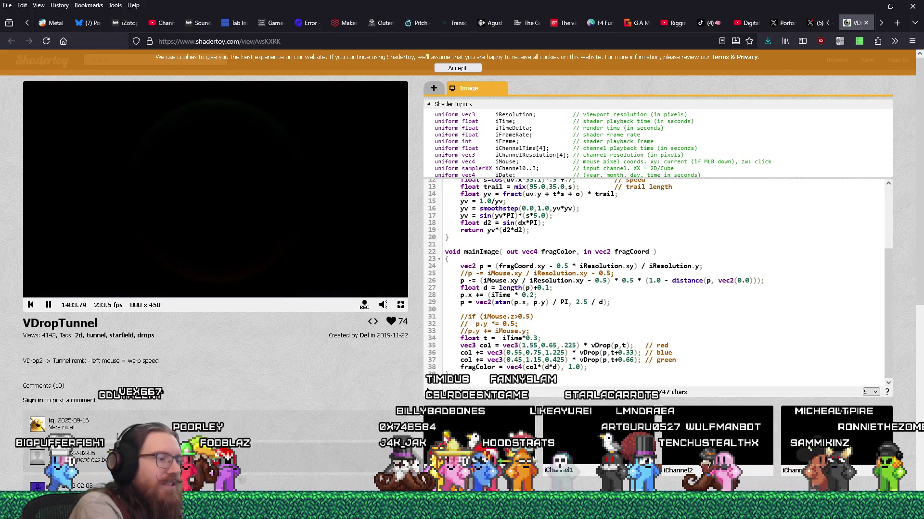
# Finish line 28 as p.x += (iTime * 0.2), recompile, and open a blank Firefox tab
pyautogui.write('2')
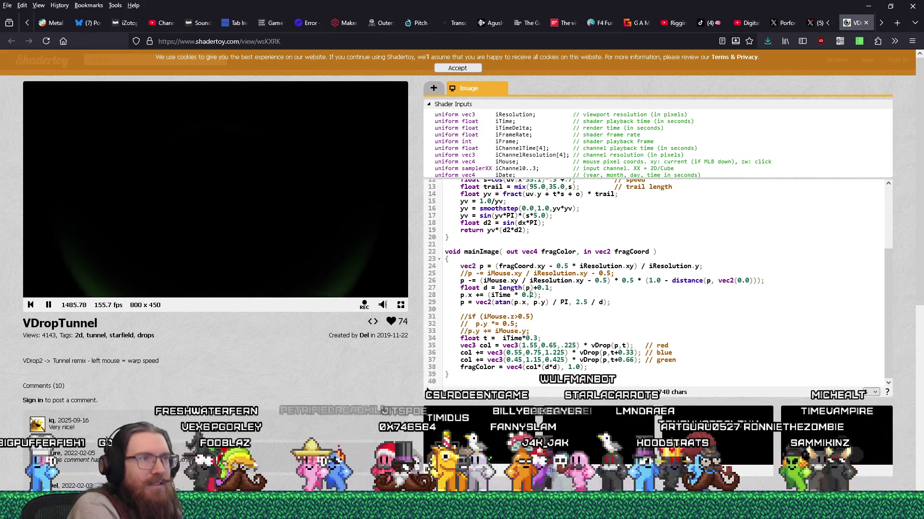
pyautogui.hotkey('alt', 'Return')
pyautogui.click(488, 295)
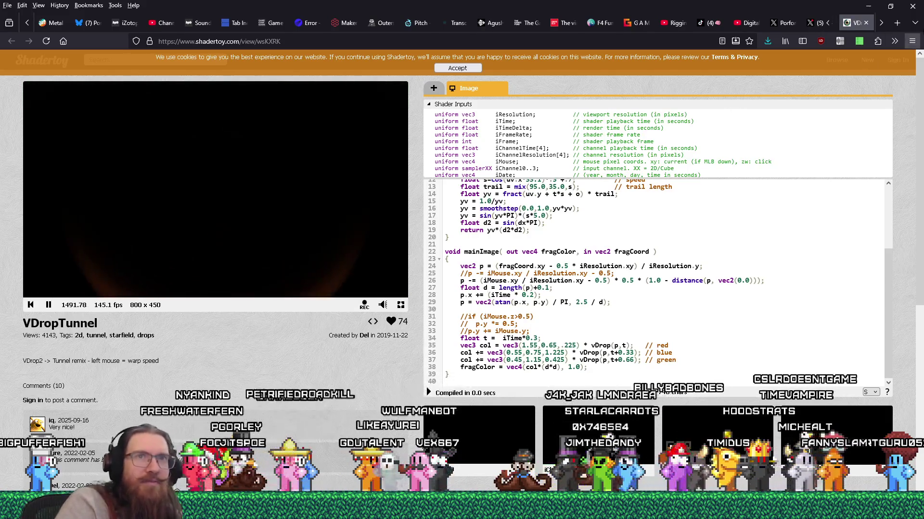
pyautogui.click(897, 23)
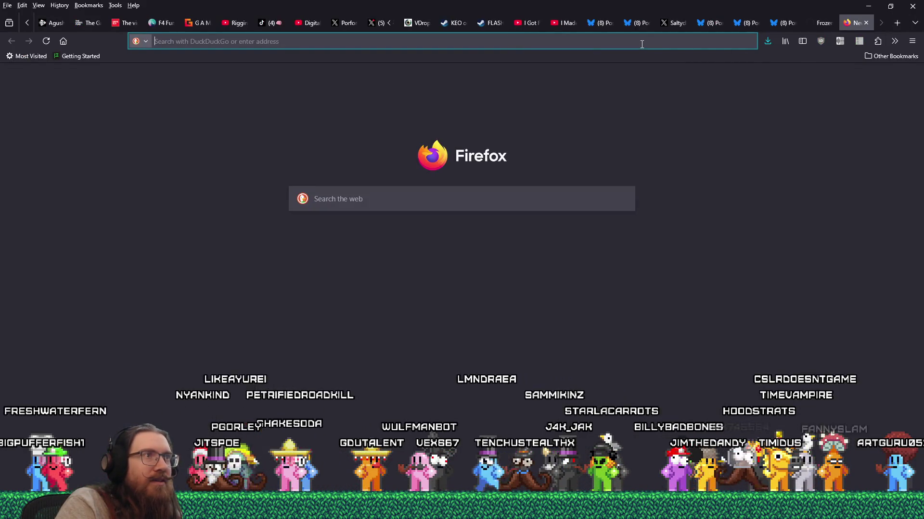
# Search the web for 'glsl fmod' and look over the results
pyautogui.click(641, 44)
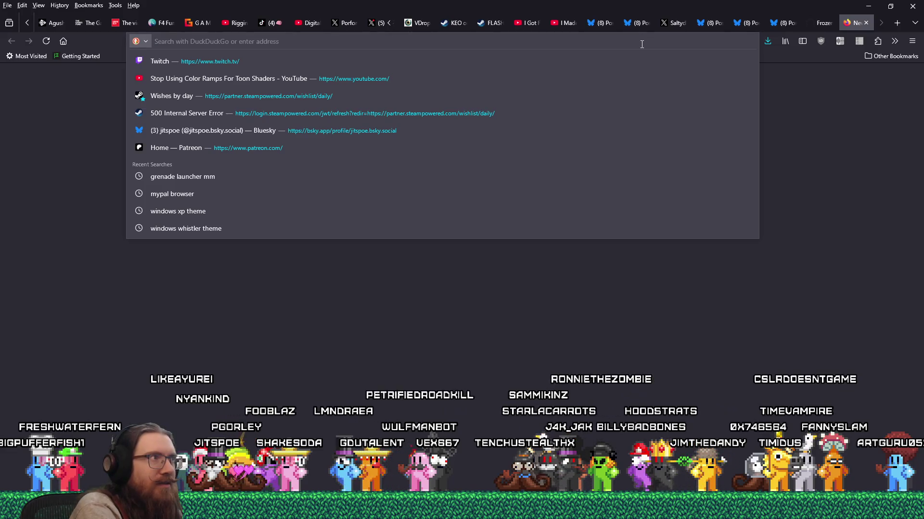
pyautogui.write('glsl')
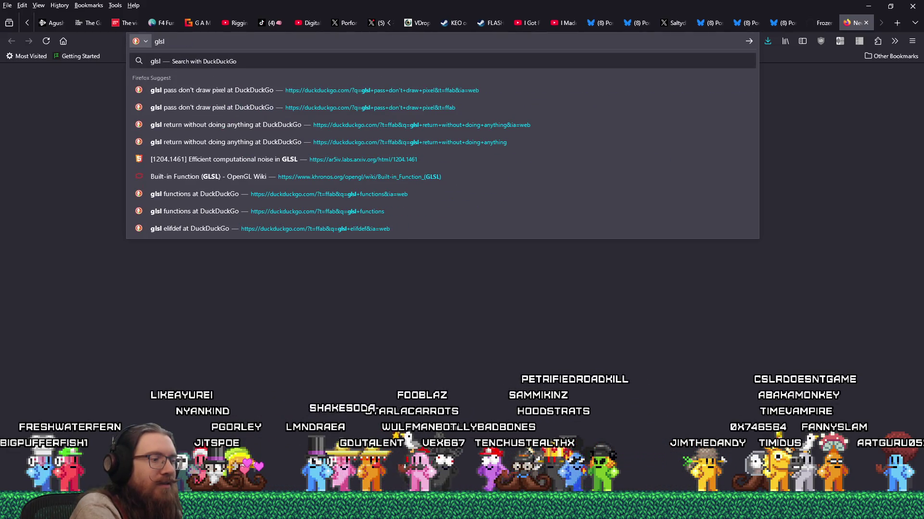
pyautogui.write(' fmod')
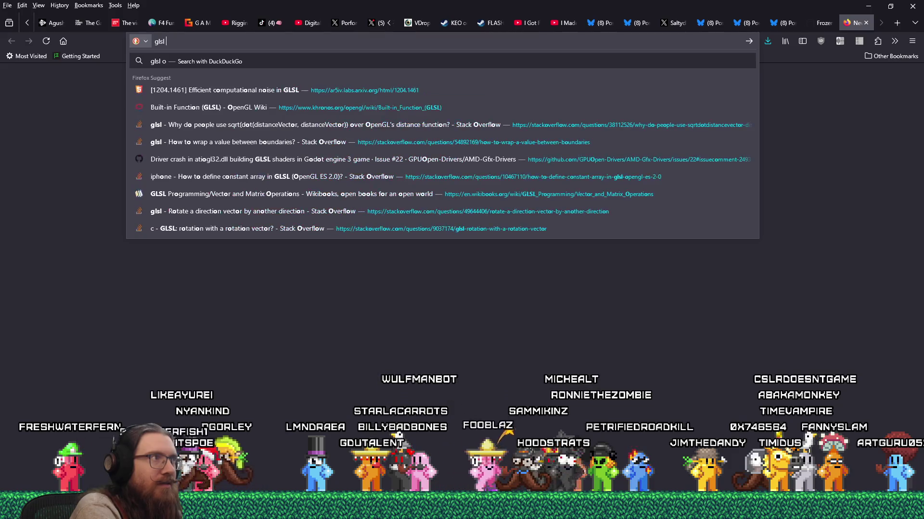
pyautogui.press('Return')
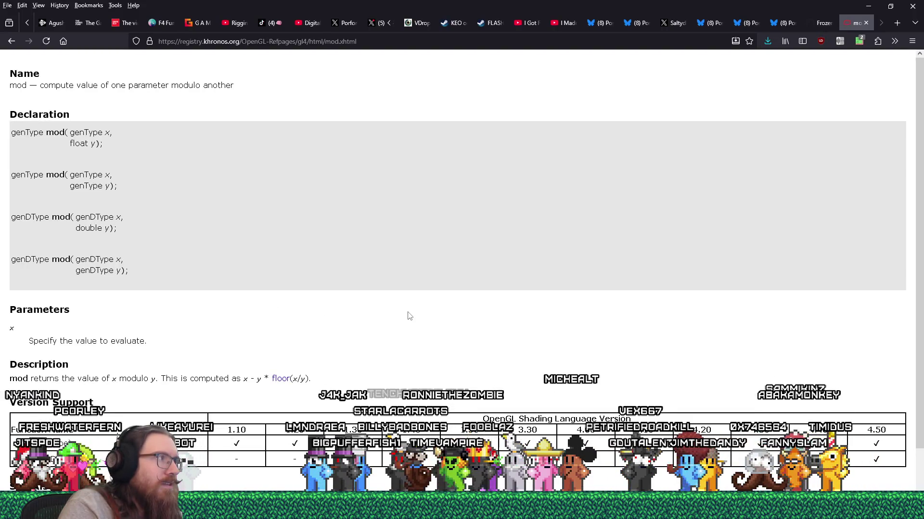
pyautogui.scroll(-2, 409, 315)
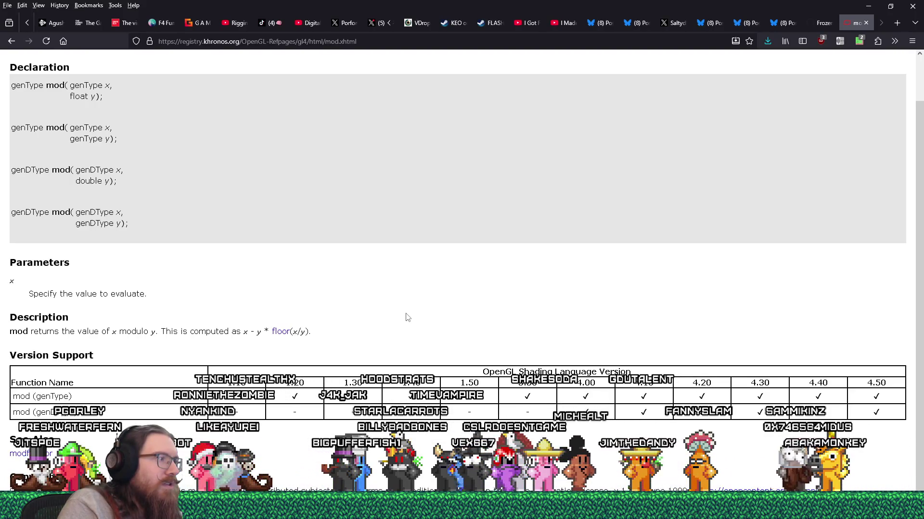
pyautogui.scroll(2, 407, 317)
# Search 'glsl fract', read the Khronos fract reference, then close that tab
pyautogui.click(12, 42)
pyautogui.doubleClick(100, 71)
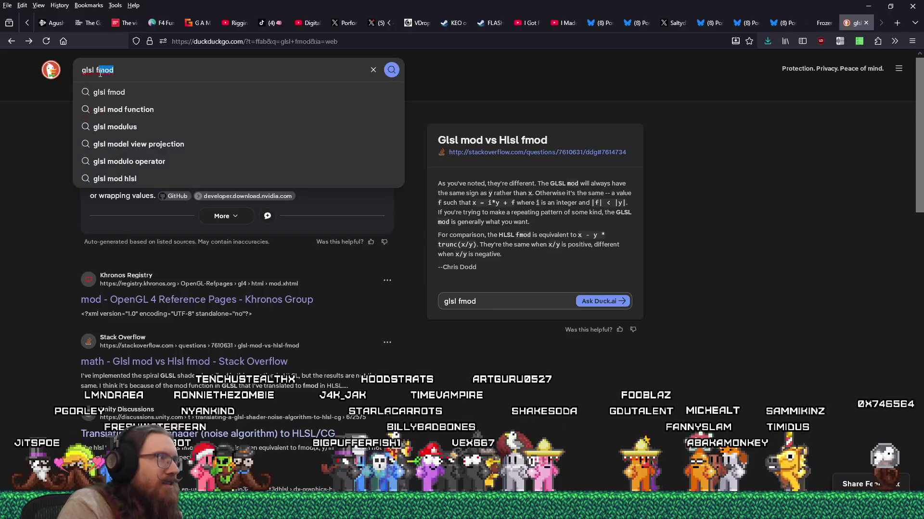
pyautogui.write('far')
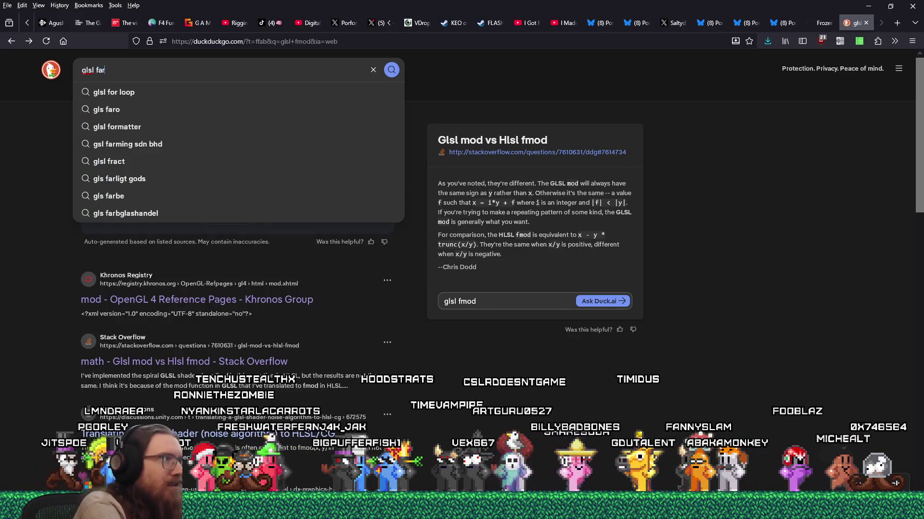
pyautogui.write('act')
pyautogui.press('Return')
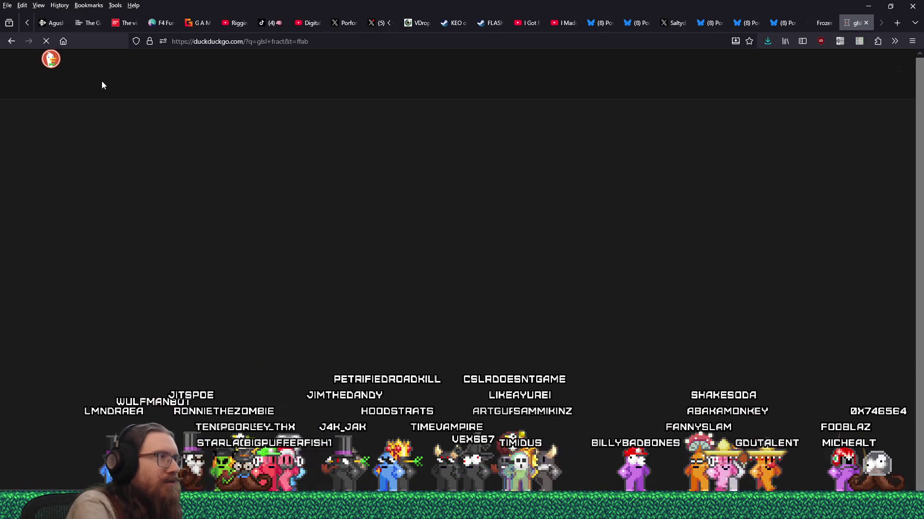
pyautogui.click(208, 289)
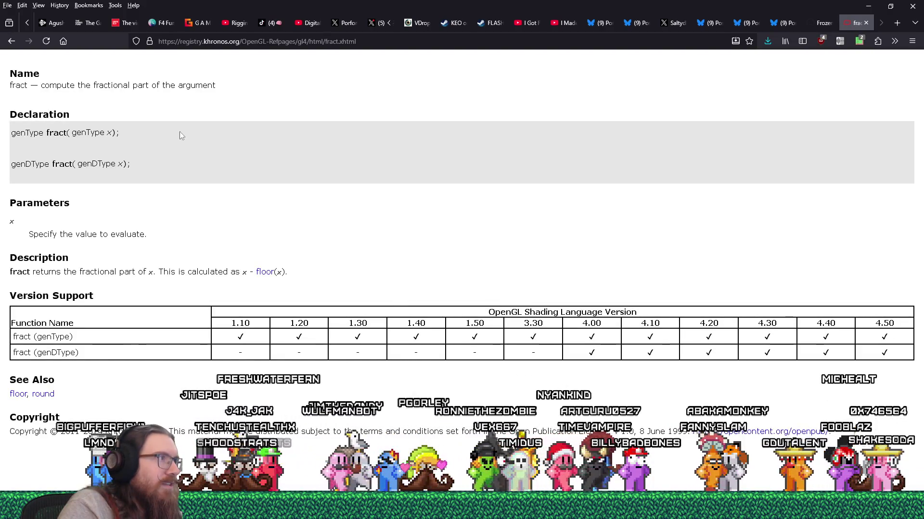
pyautogui.click(865, 23)
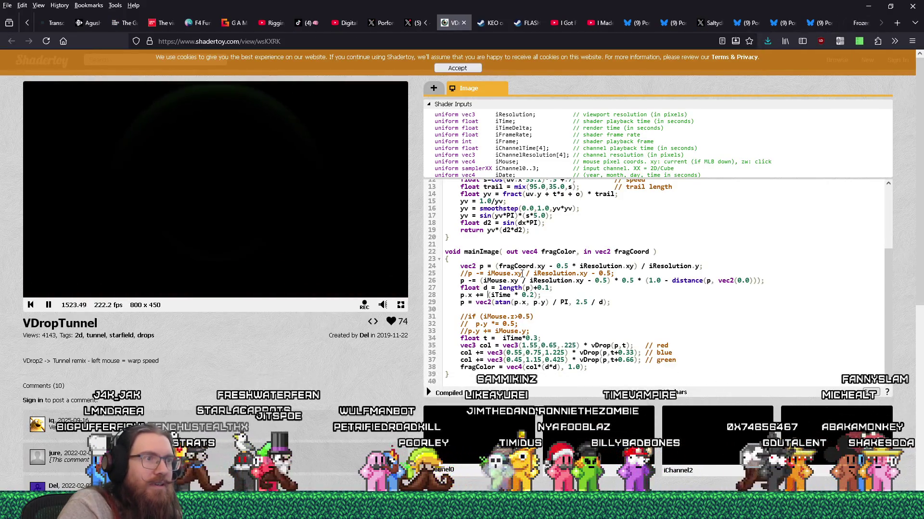
# Make line 28 read p.x += fract(iTime * 0.2) and recompile until the tunnel renders
pyautogui.write('fract')
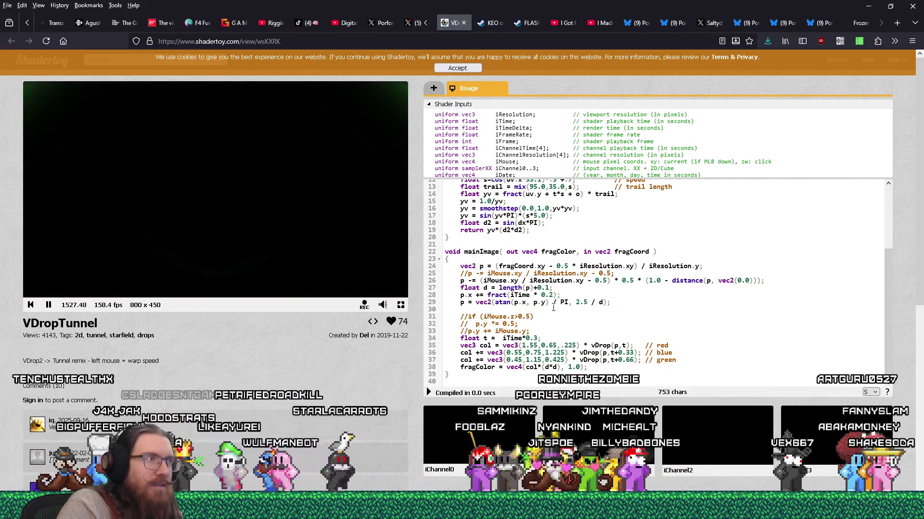
pyautogui.click(428, 393)
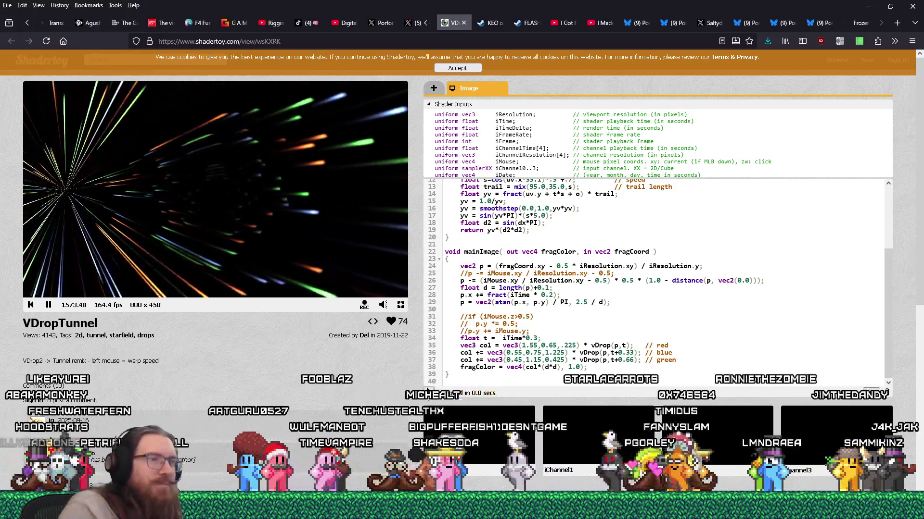
pyautogui.write('5')
pyautogui.hotkey('alt', 'Return')
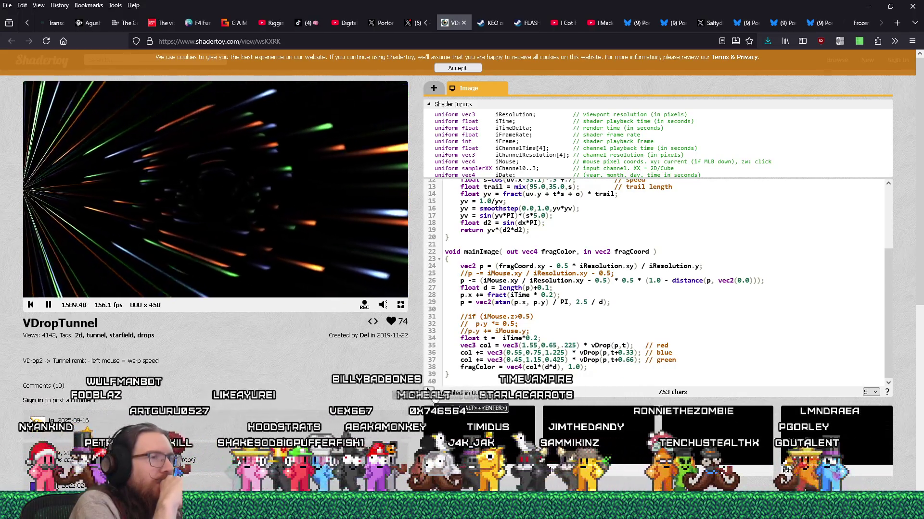
pyautogui.click(434, 395)
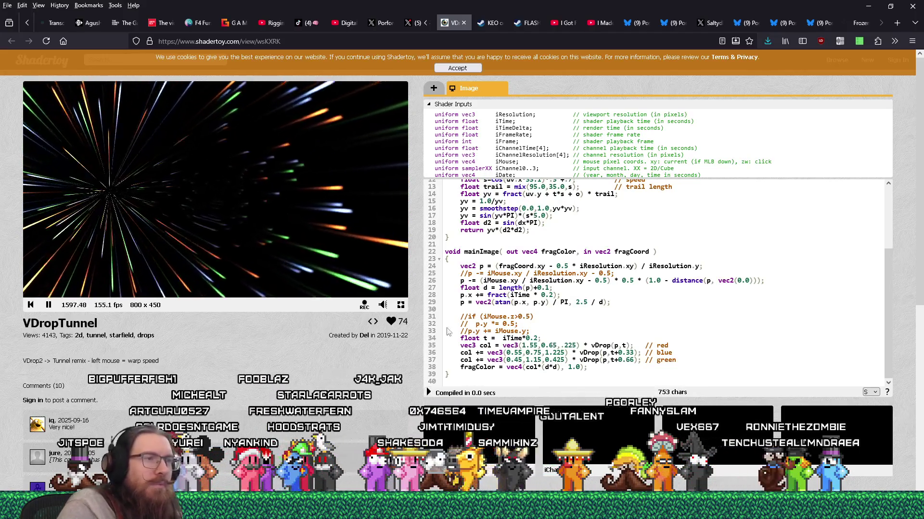
pyautogui.tripleClick(645, 292)
pyautogui.hotkey('ctrl', 'c')
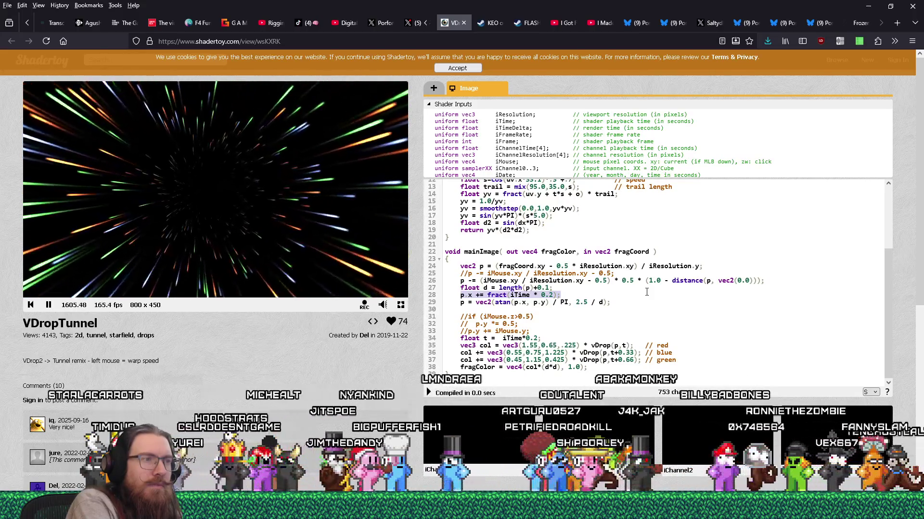
# Move the drift line under p's definition, add fragColor = vec4(p.x, p.y, 0.0, 0.0); return; above it, recompile
pyautogui.press('Delete')
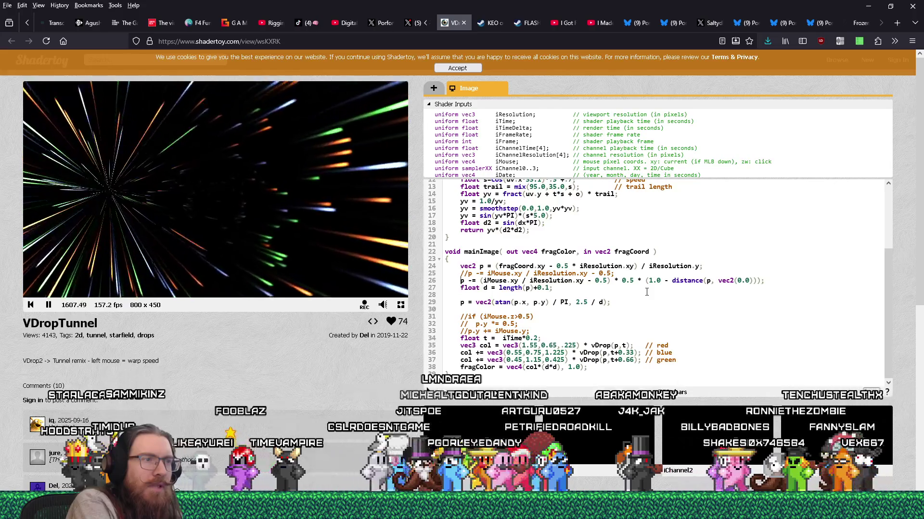
pyautogui.hotkey('ctrl', 'v')
pyautogui.press('Return')
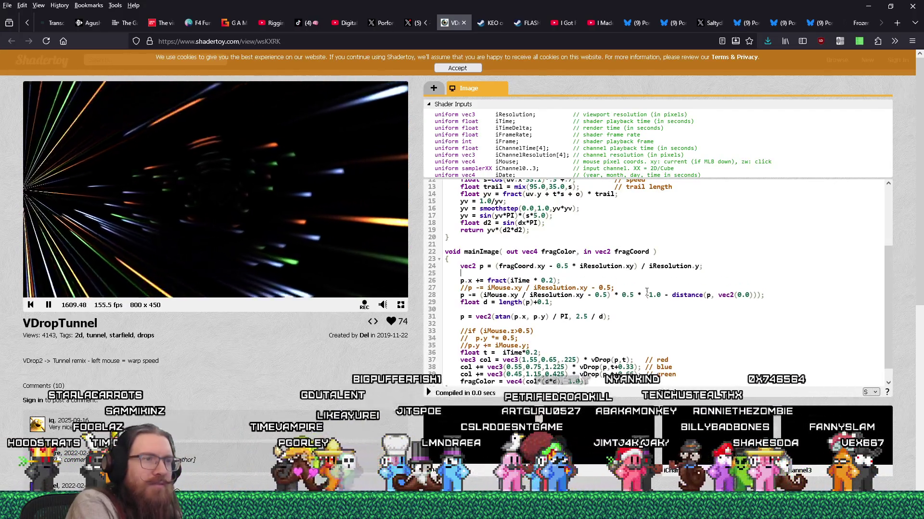
pyautogui.write('fragc')
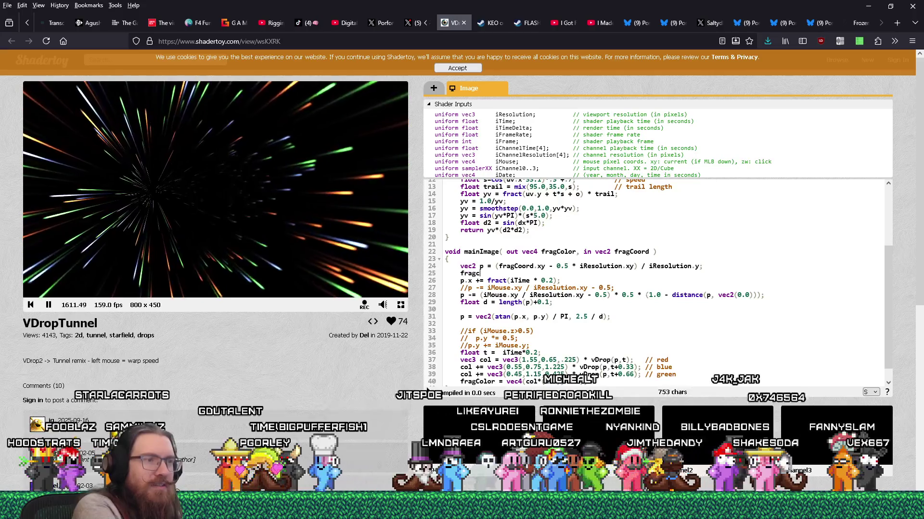
pyautogui.write('Color = vec2')
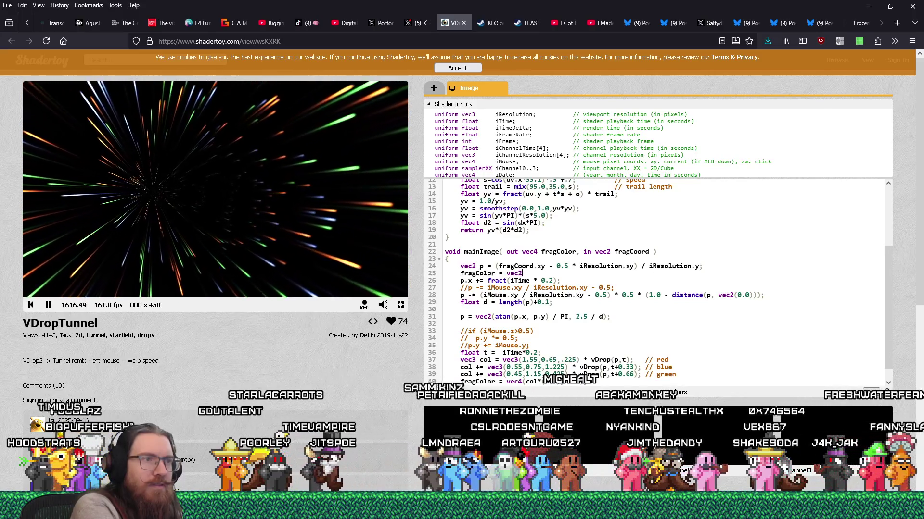
pyautogui.press('BackSpace')
pyautogui.write('4(p.x, p.y')
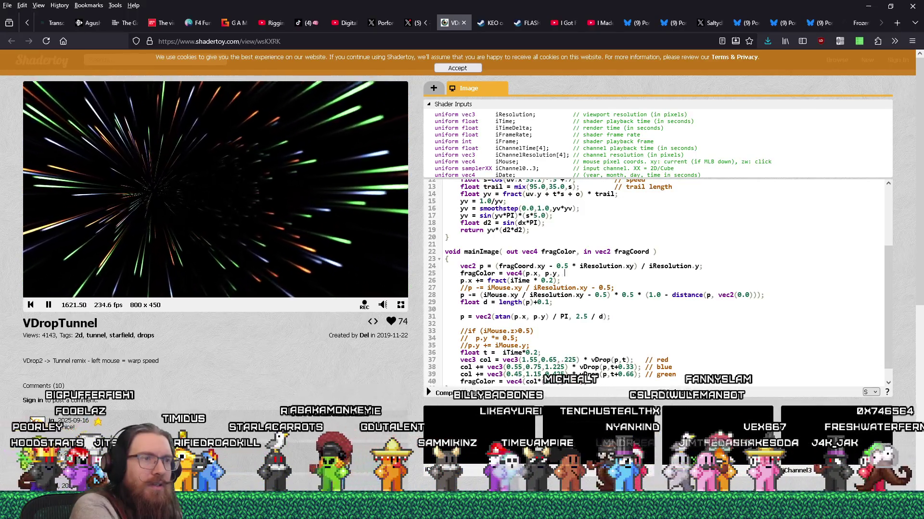
pyautogui.write(', 0.0,')
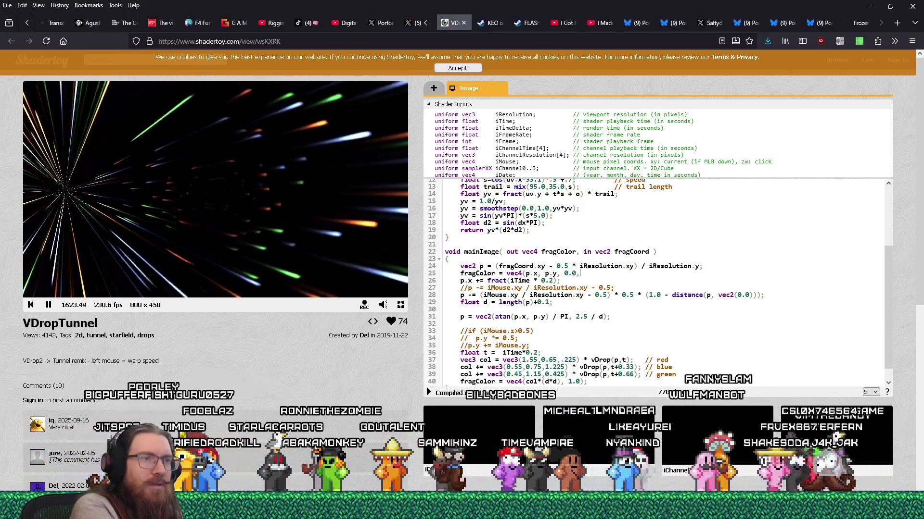
pyautogui.write(' 0.0);')
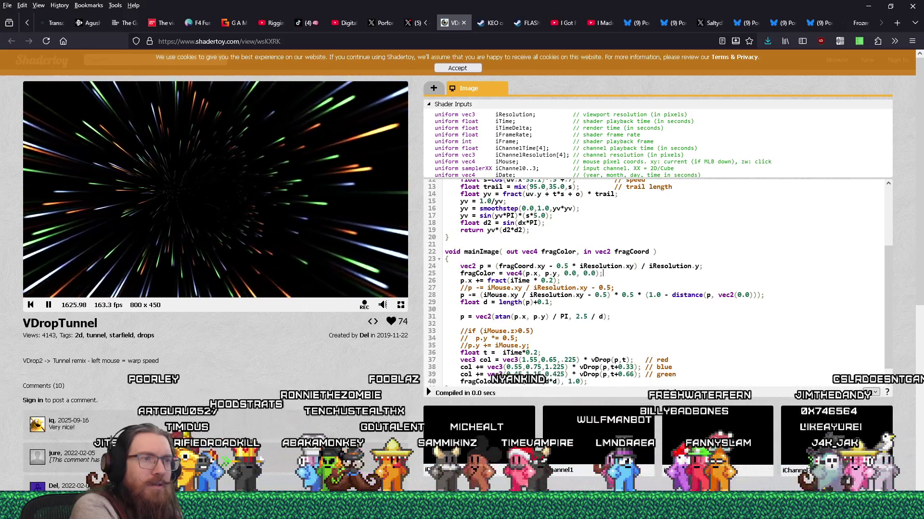
pyautogui.press('Return')
pyautogui.write('return;')
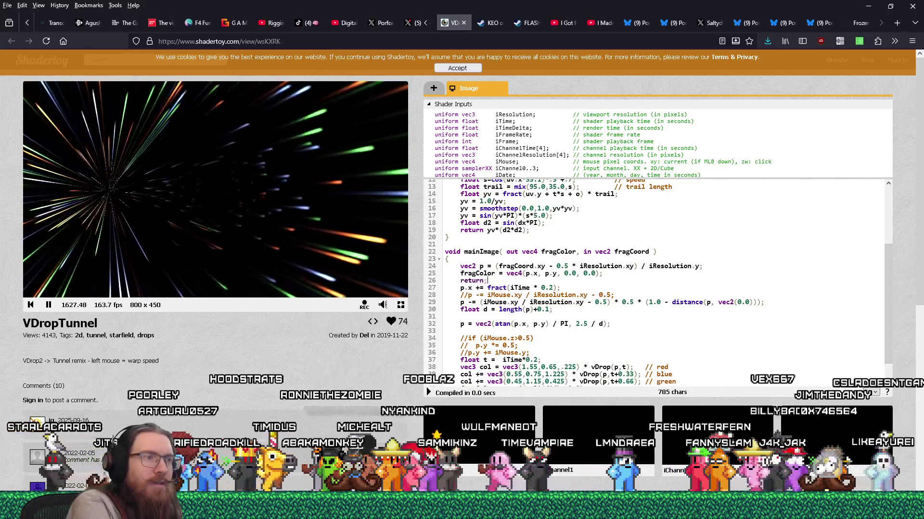
pyautogui.click(428, 393)
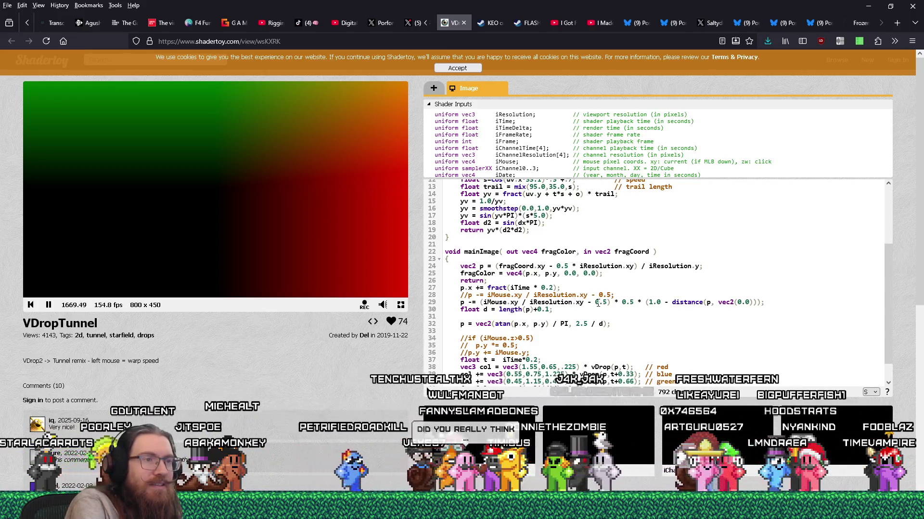
# Append * 2.0 - 1.0 to the fract drift line and comment out the early return
pyautogui.write('*')
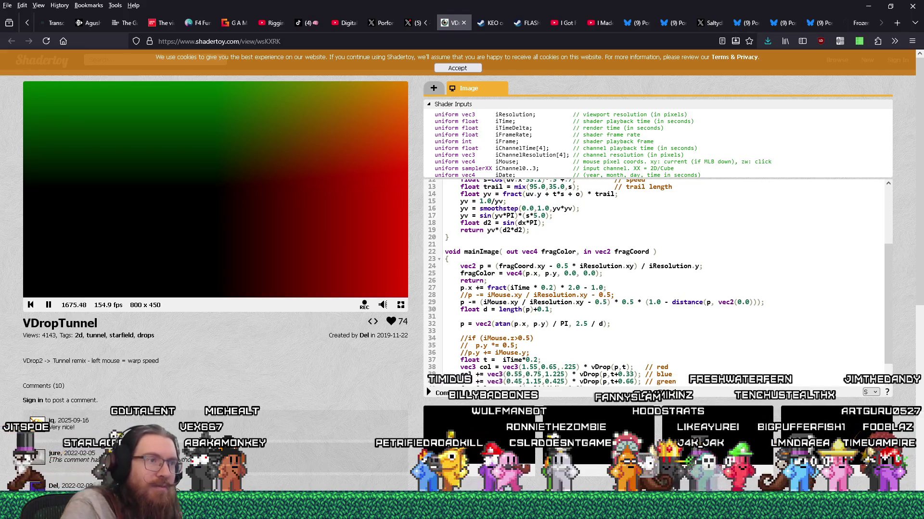
pyautogui.click(460, 281)
pyautogui.write('//')
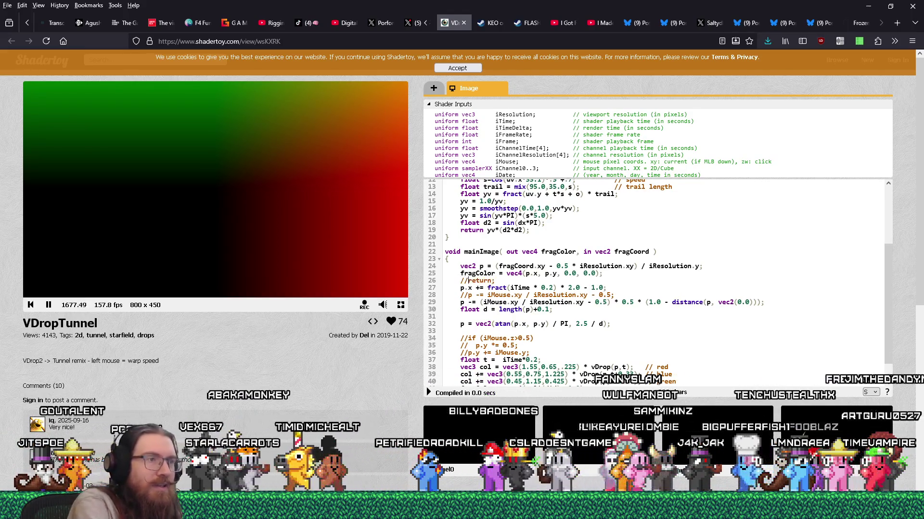
pyautogui.click(461, 273)
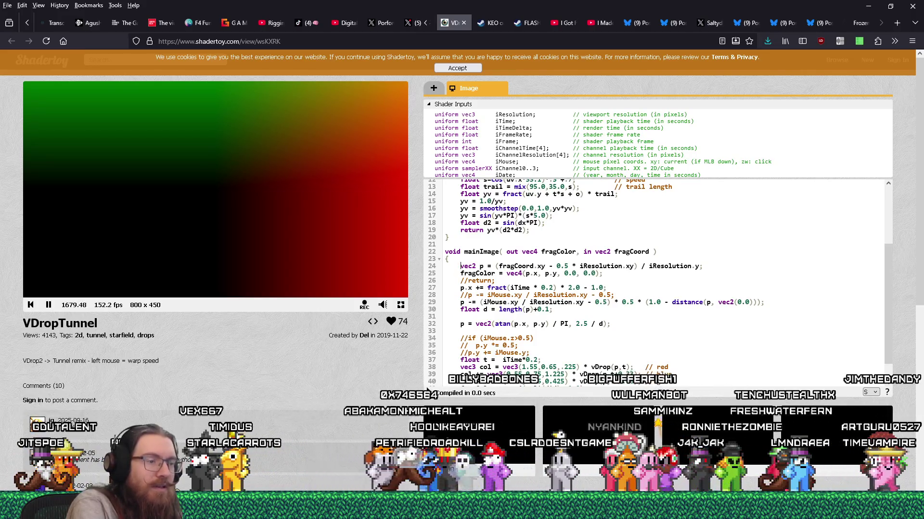
# Comment out the fragColor debug line and the fract drift line with //
pyautogui.write('//')
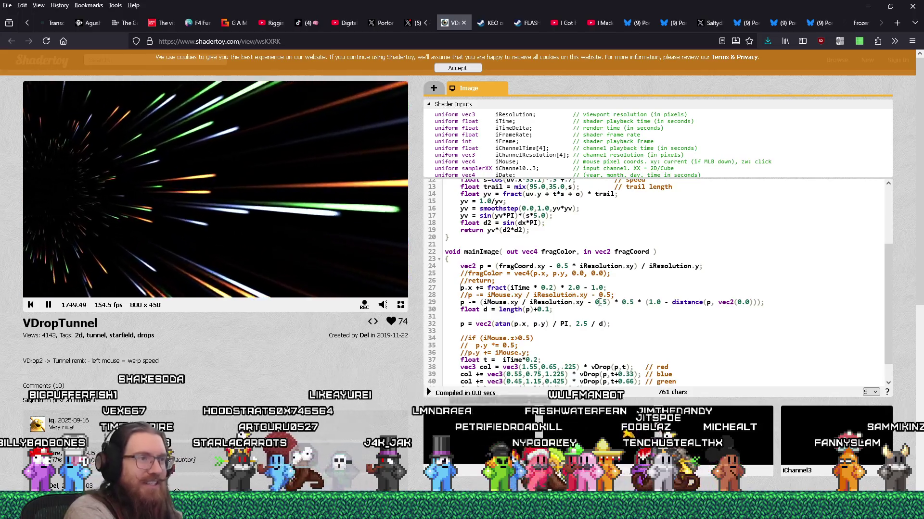
pyautogui.write('//')
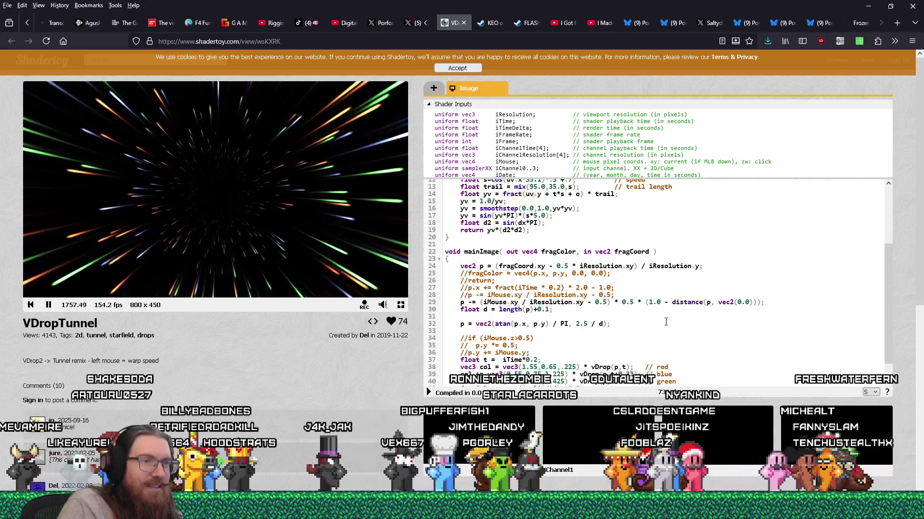
pyautogui.click(599, 314)
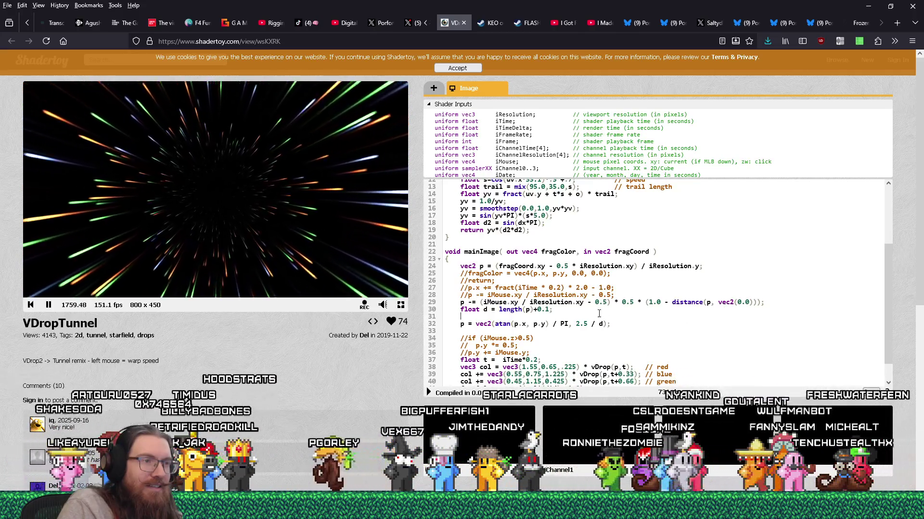
# Start a new line beginning 'p =' right after the atan-based polar conversion
pyautogui.click(635, 320)
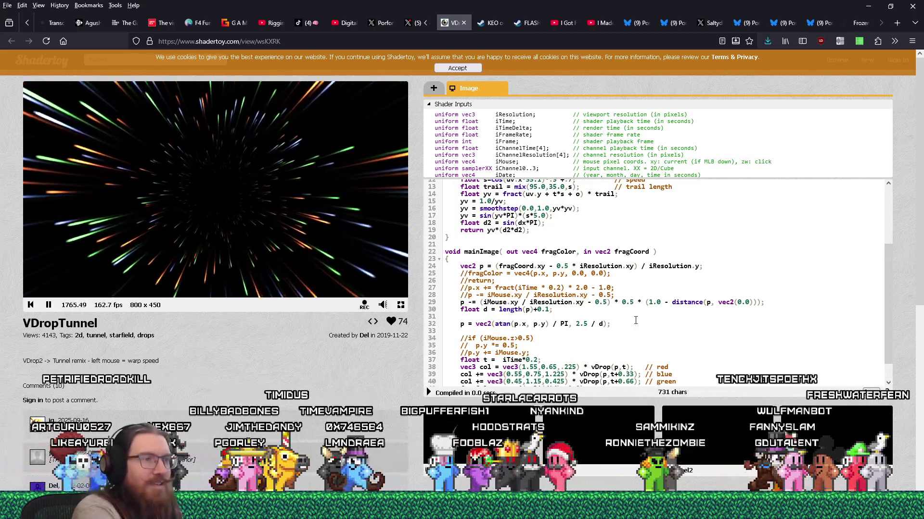
pyautogui.press('Return')
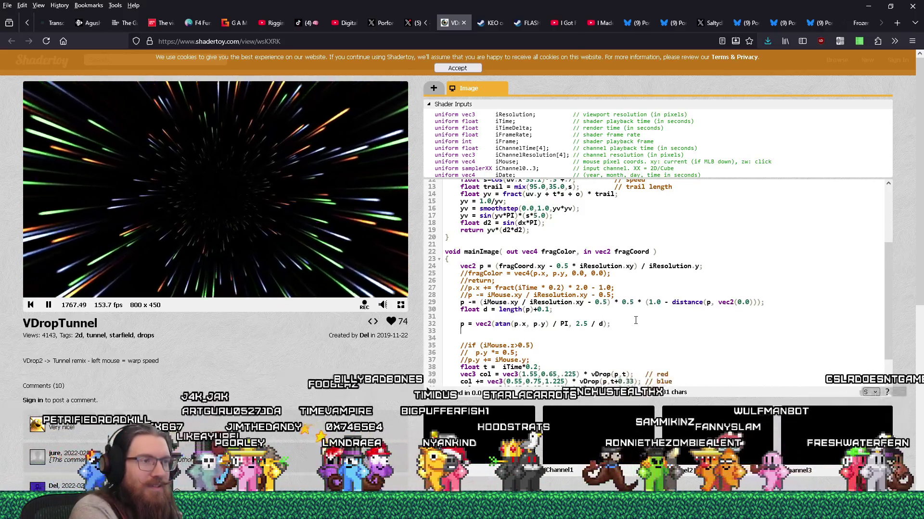
pyautogui.write('p =')
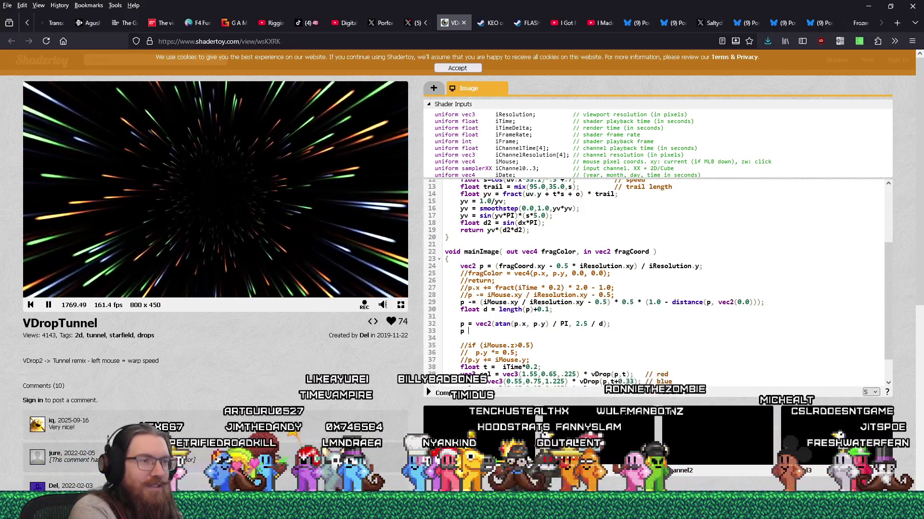